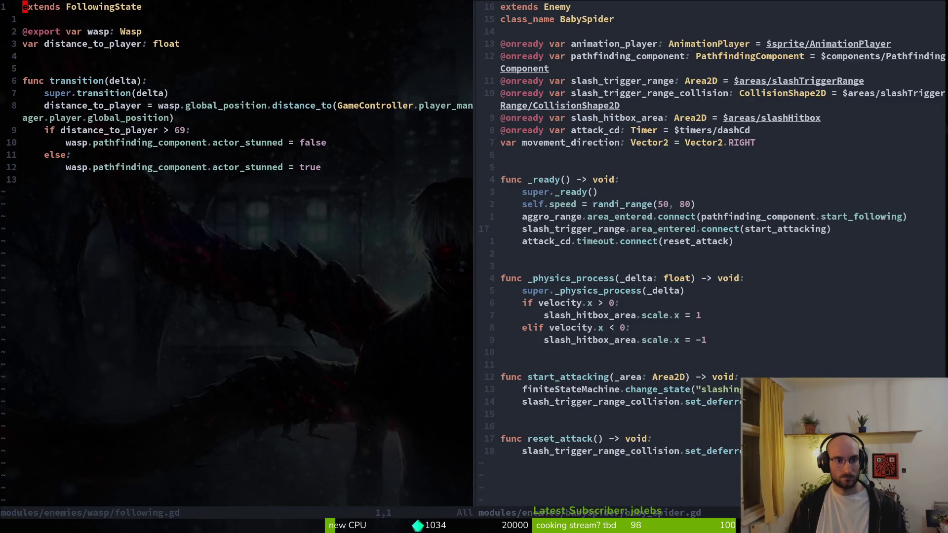
Open babySpider/following.gd, paste the actor_stunned = false line into enter(), and save with :w
key(space)
key(f)
key(f)
text(folbab)
key(BackSpace)
key(BackSpace)
key(BackSpace)
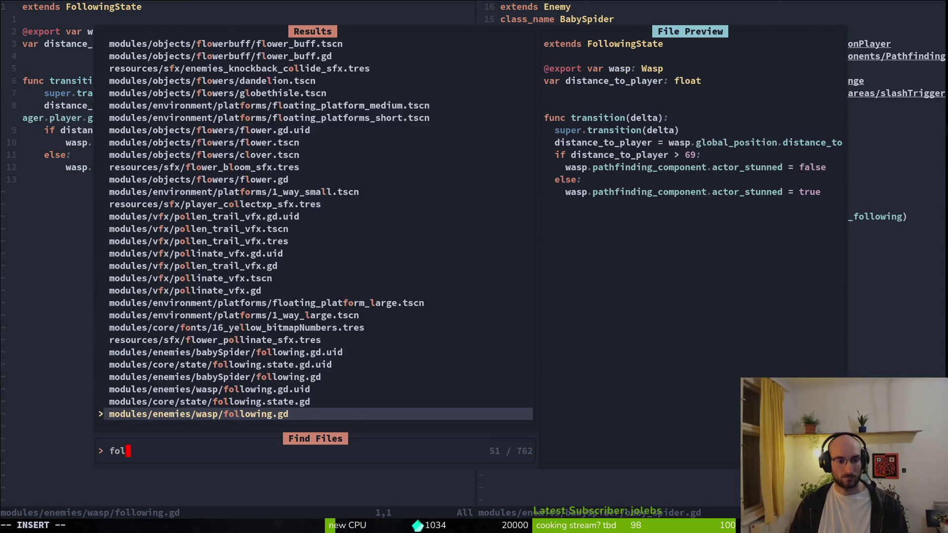
text(loi)
key(Up)
key(Up)
key(Up)
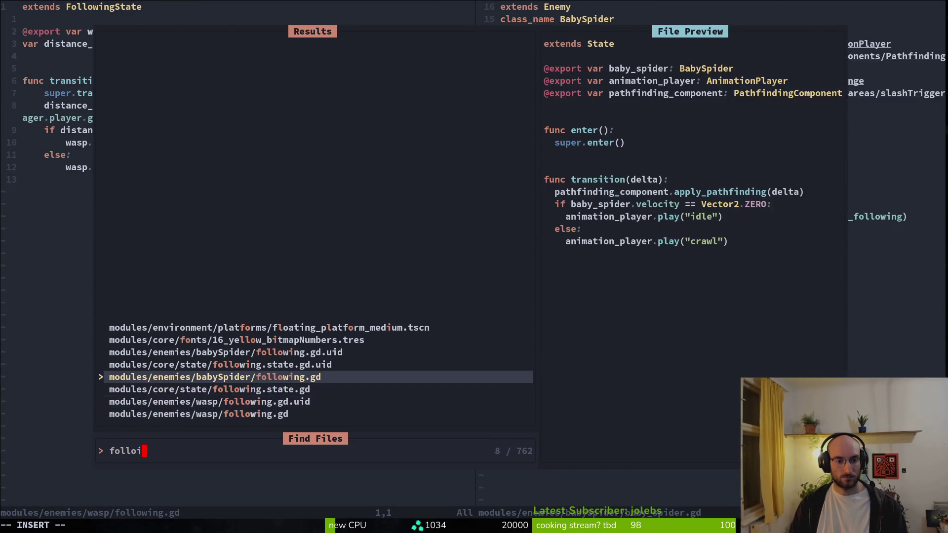
key(Return)
text(p:w)
key(Return)
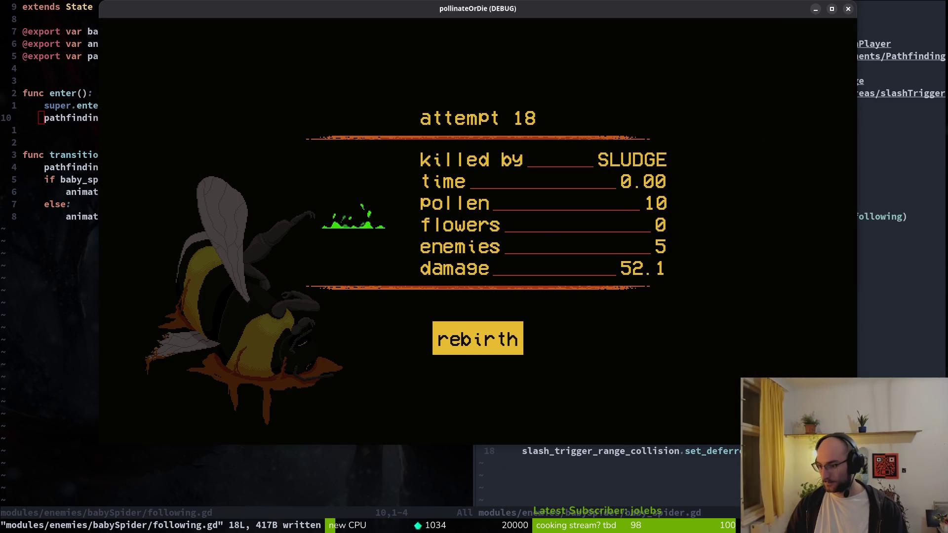
Close the running game and jump back to line 15 of following.gd
key(Escape)
key(super)
key(super)
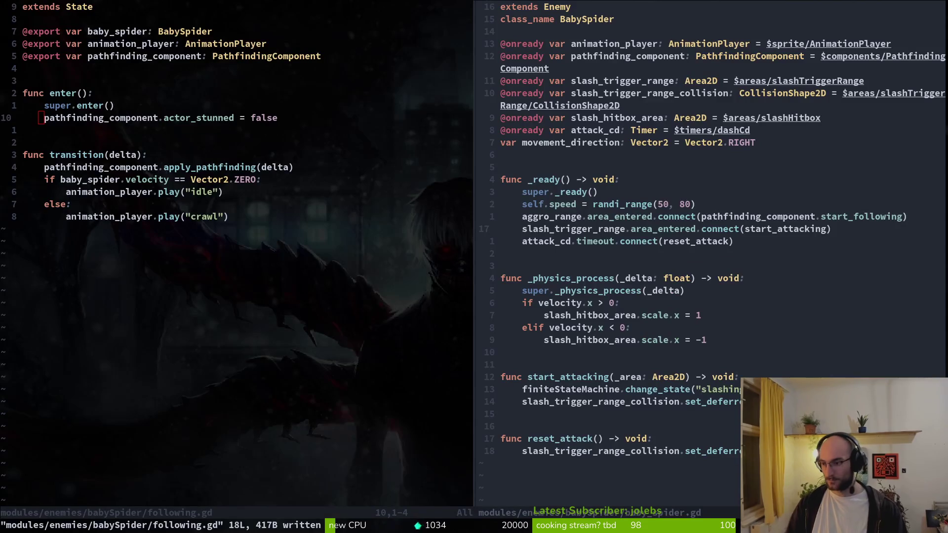
click(198, 180)
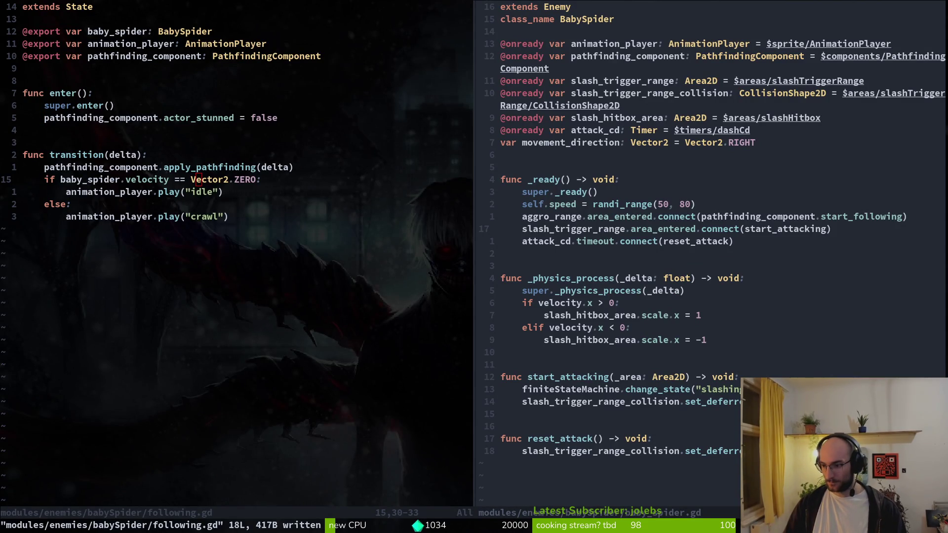
key(alt+Tab)
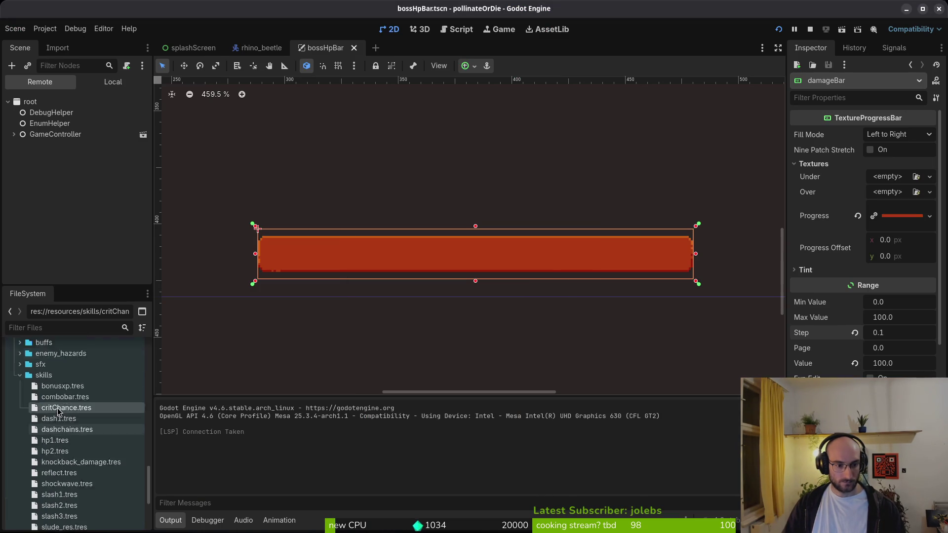
Expand resources > enemy_hazards in the FileSystem dock and select sludge_data.tres
scroll(58, 411, up, 3)
click(20, 399)
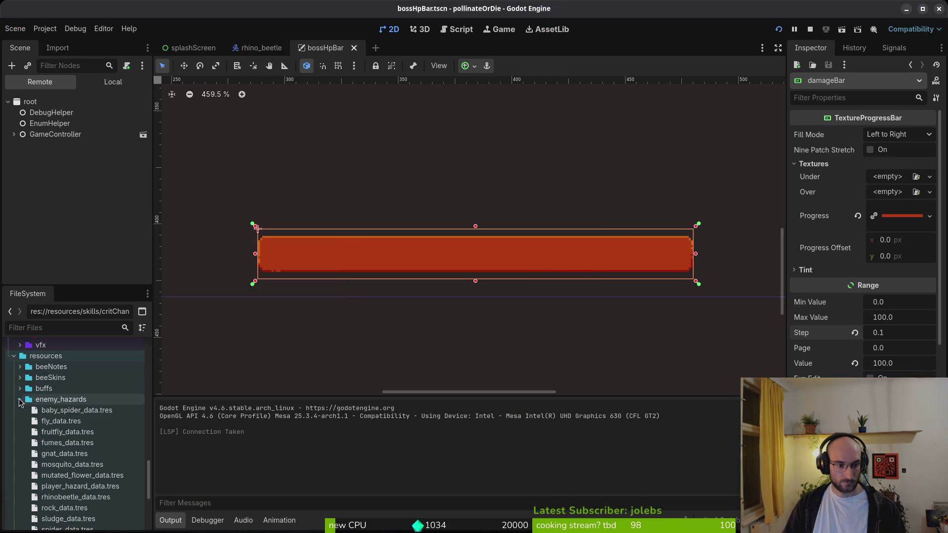
scroll(57, 459, down, 2)
click(56, 474)
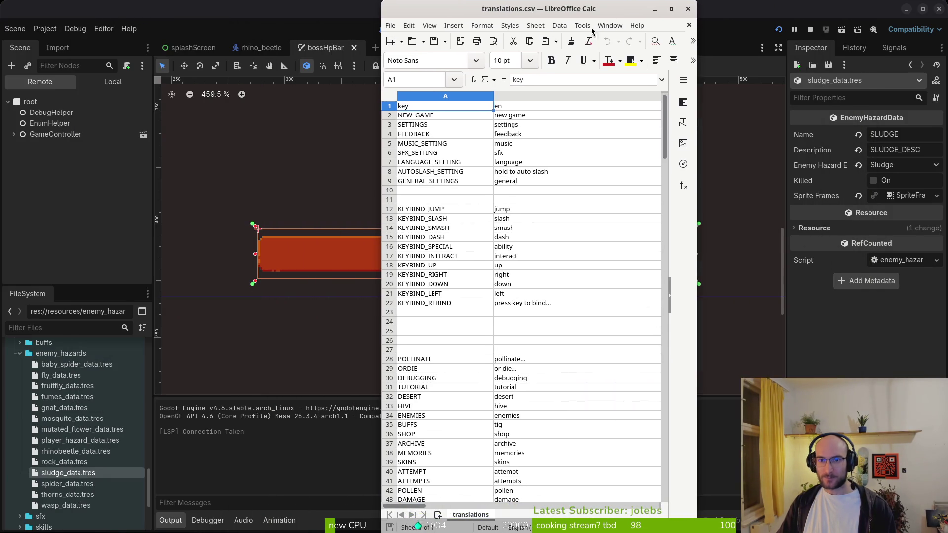
click(391, 28)
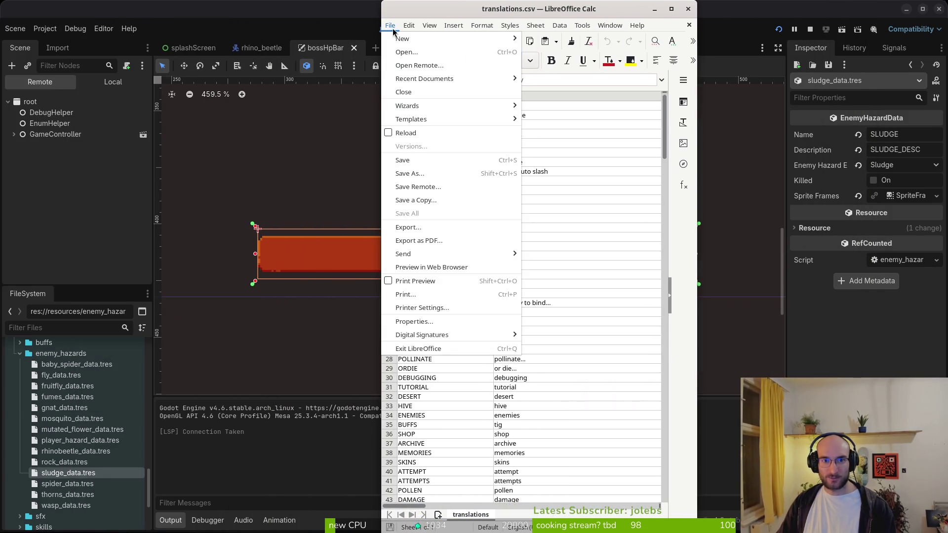
click(433, 319)
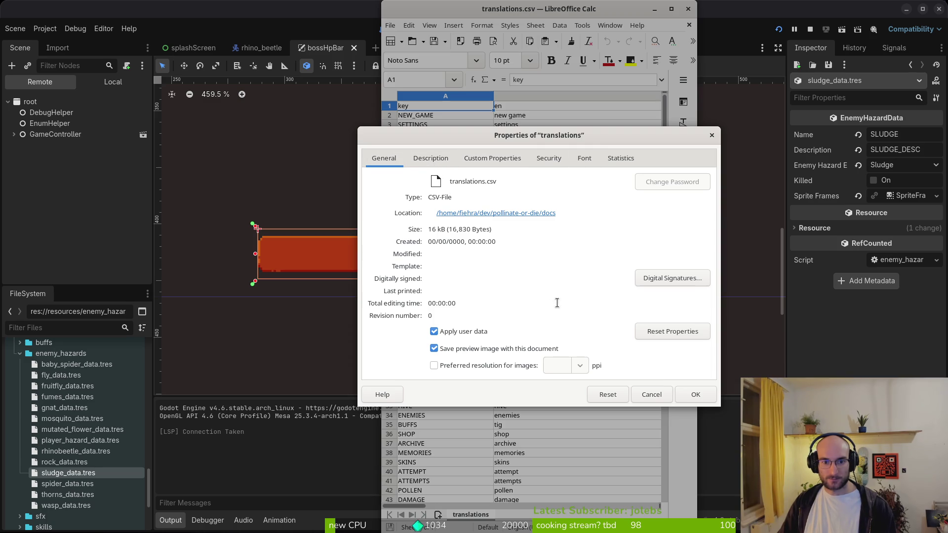
click(425, 159)
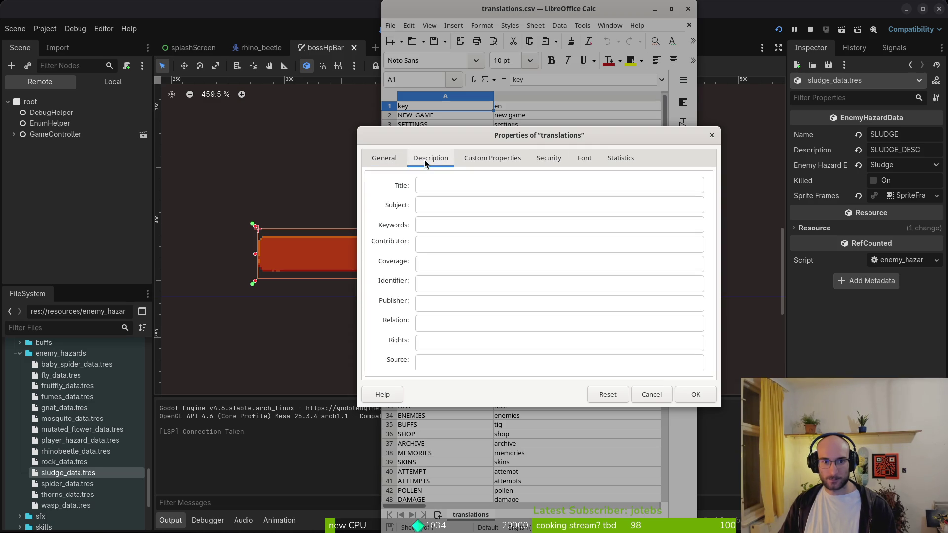
click(511, 158)
click(584, 158)
click(621, 158)
click(712, 134)
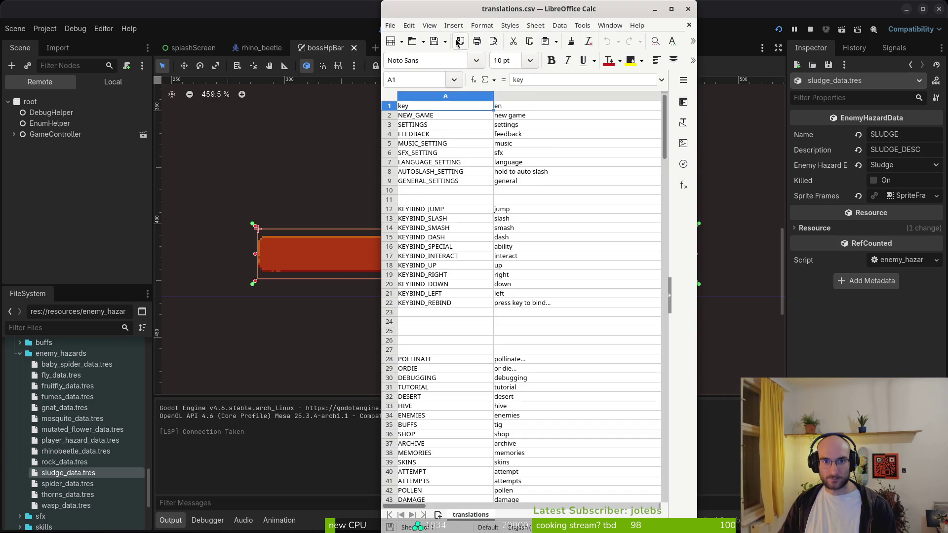
click(409, 25)
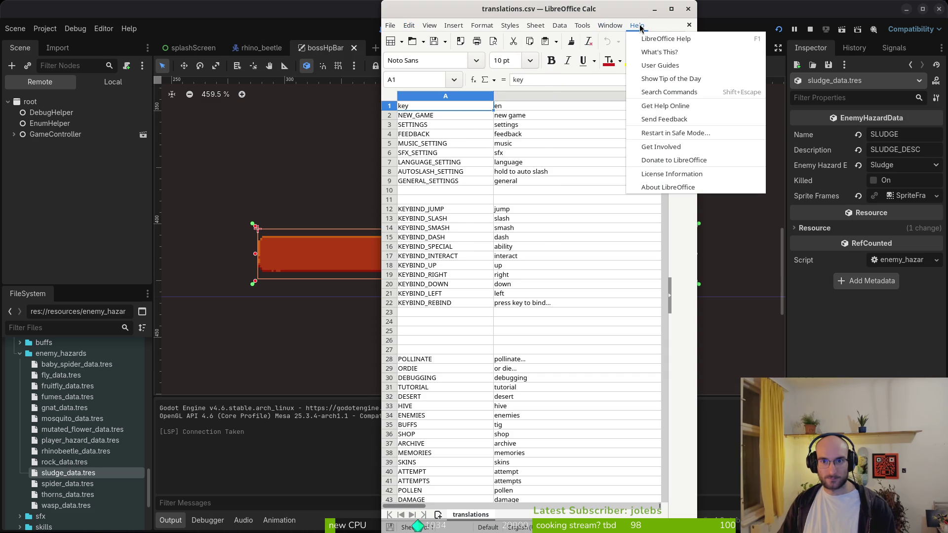
click(637, 25)
click(409, 25)
mouse_move(390, 25)
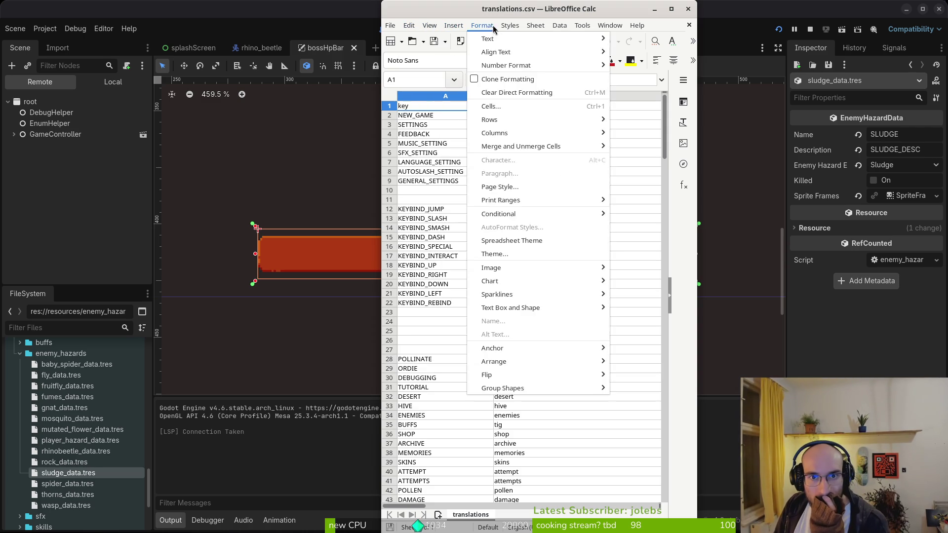
mouse_move(573, 27)
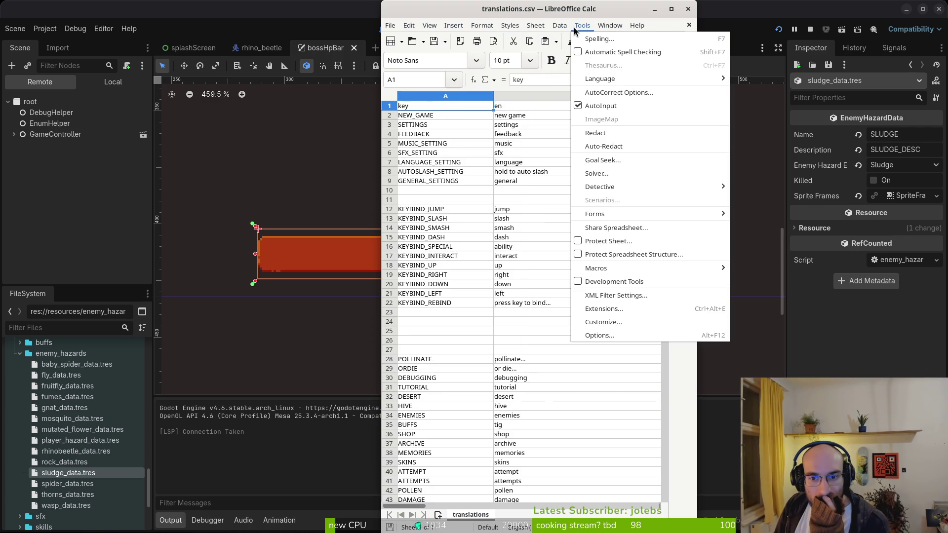
click(607, 336)
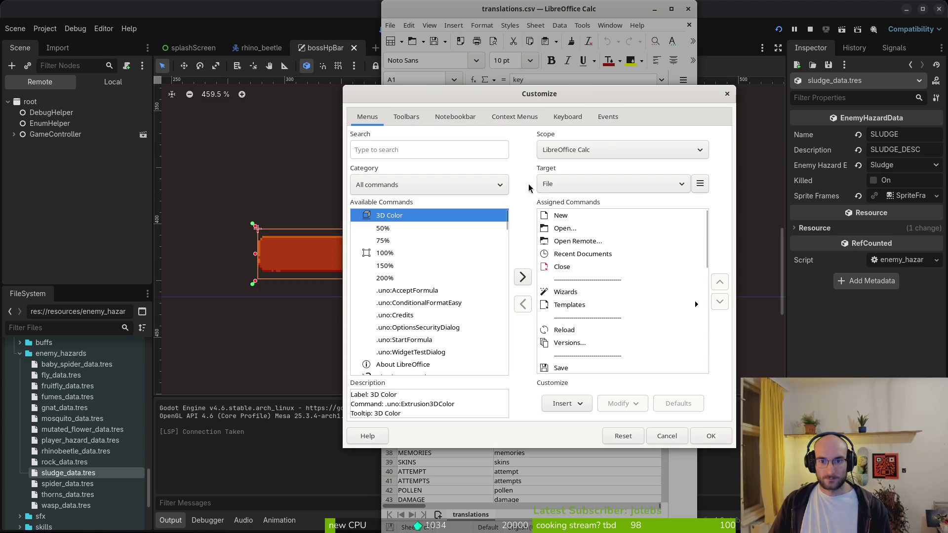
click(667, 436)
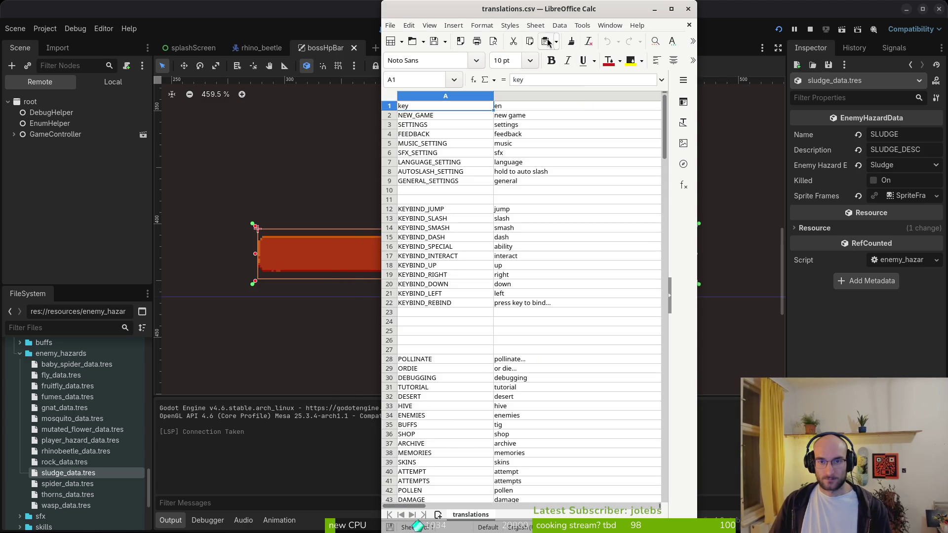
click(582, 25)
click(612, 336)
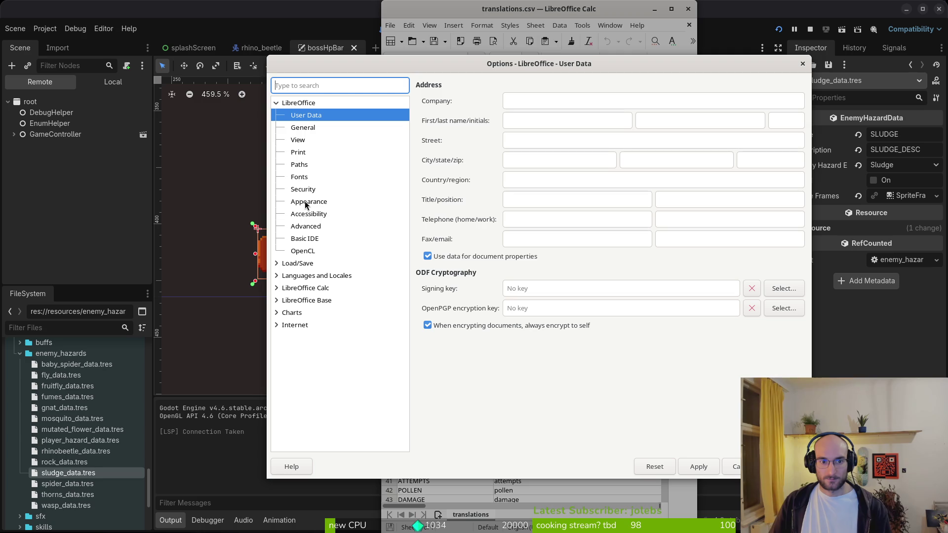
click(298, 141)
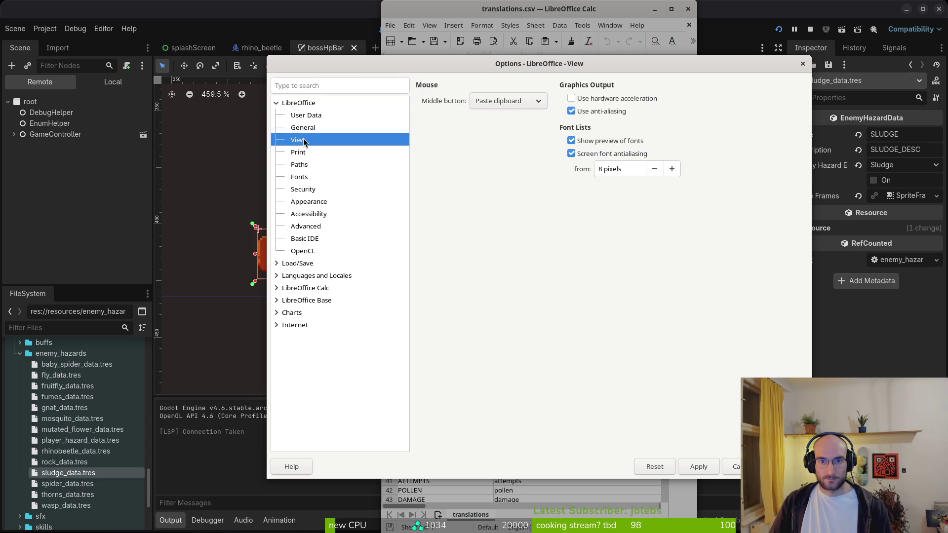
click(306, 154)
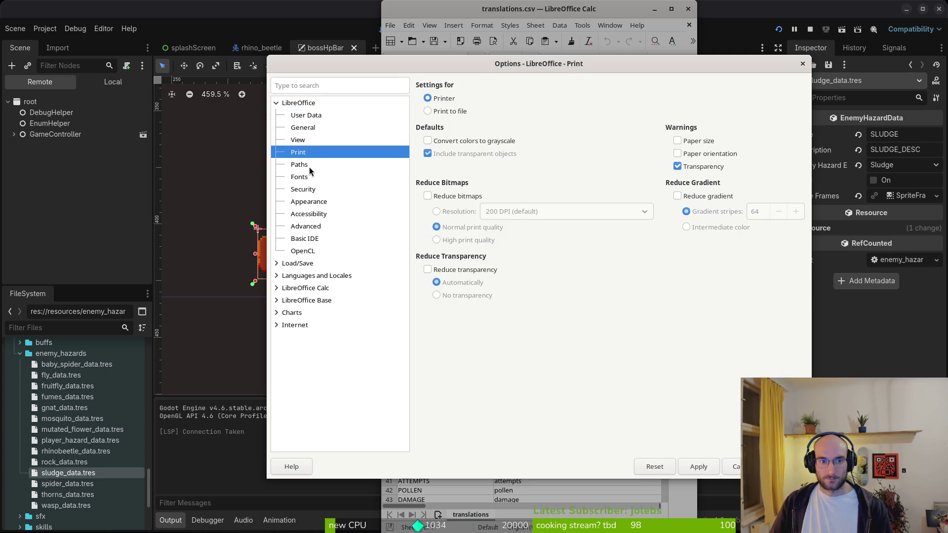
click(307, 176)
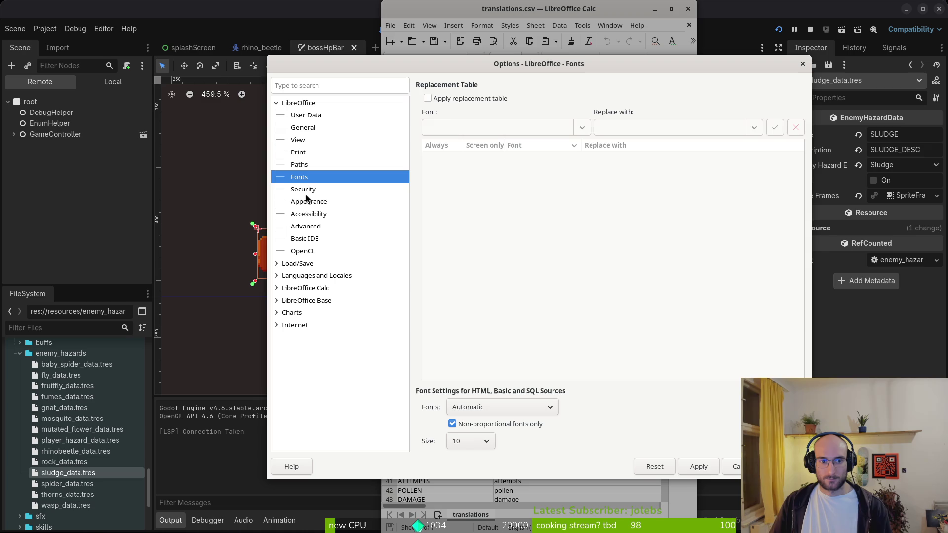
click(308, 226)
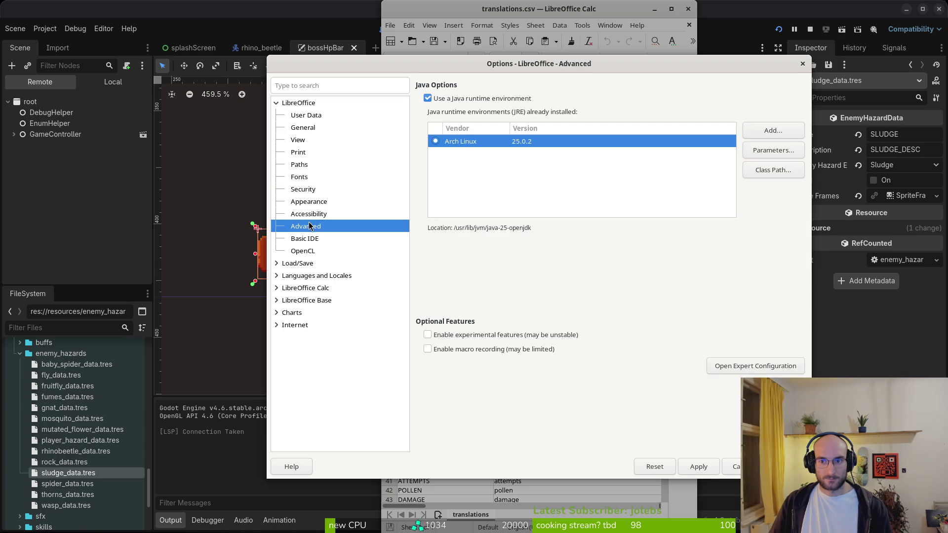
click(307, 240)
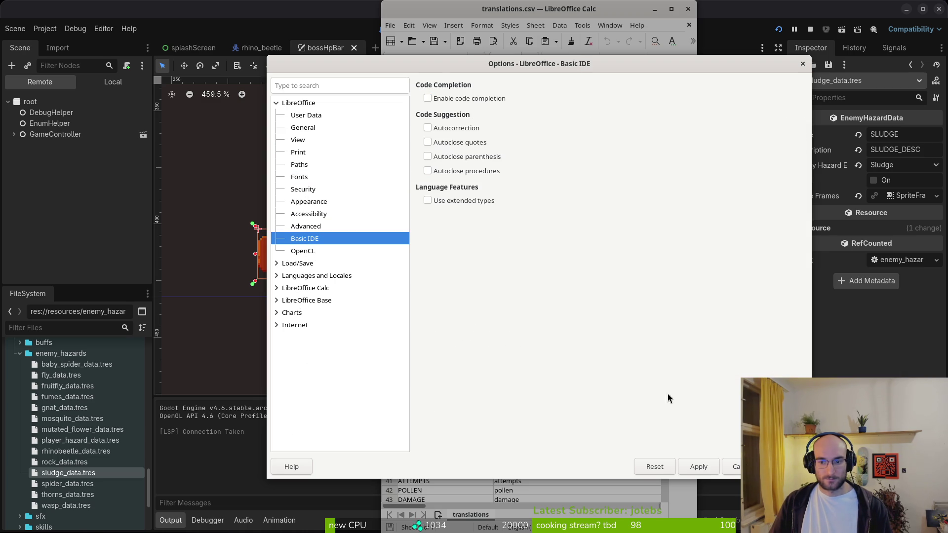
click(732, 466)
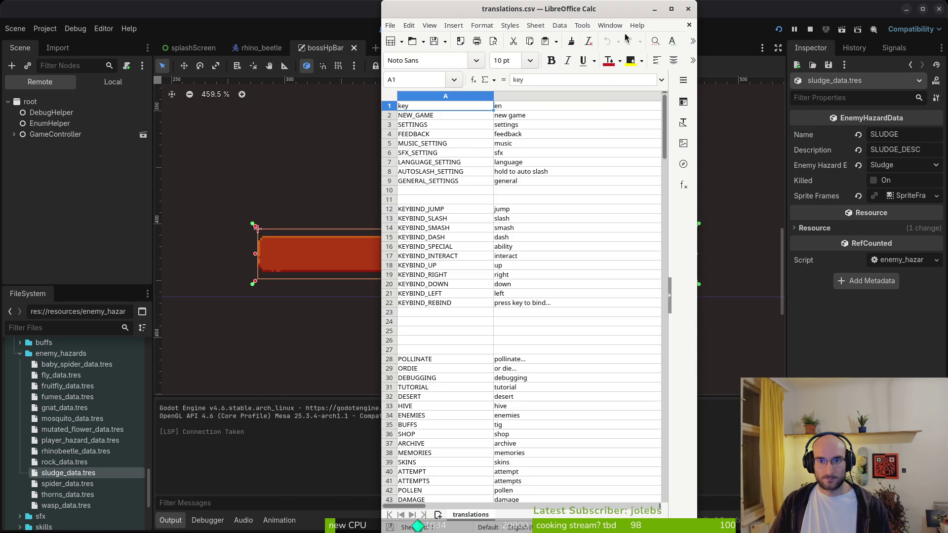
click(610, 25)
mouse_move(586, 30)
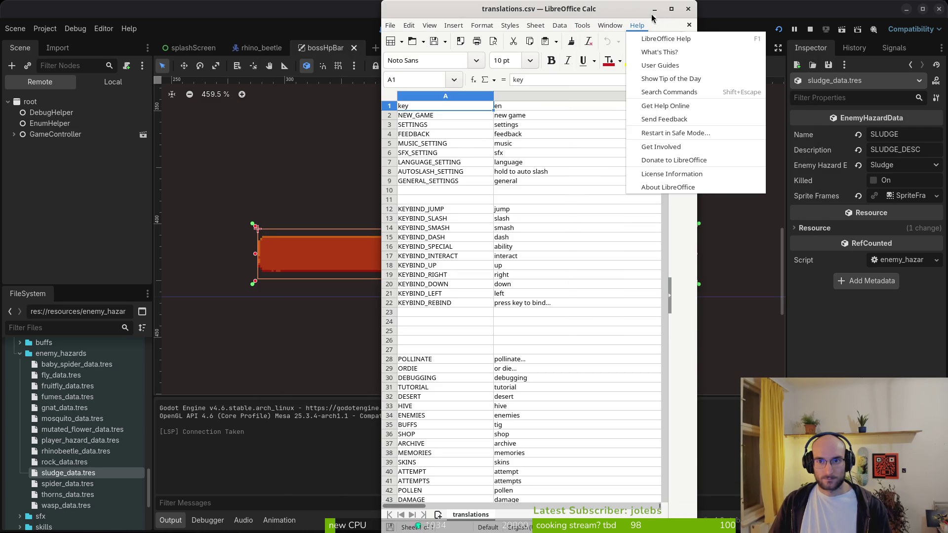
click(914, 57)
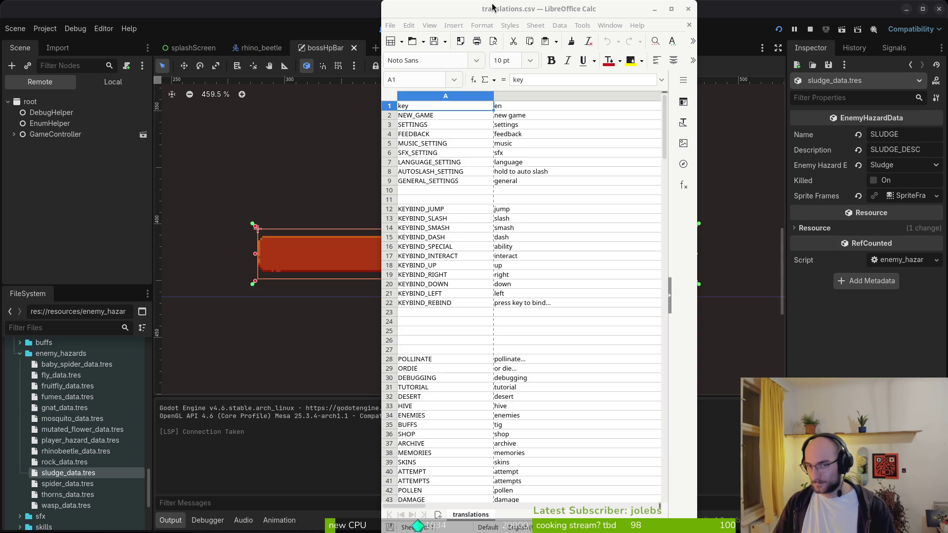
Open Tools > Options, view User Data, and collapse the LibreOffice group
click(583, 26)
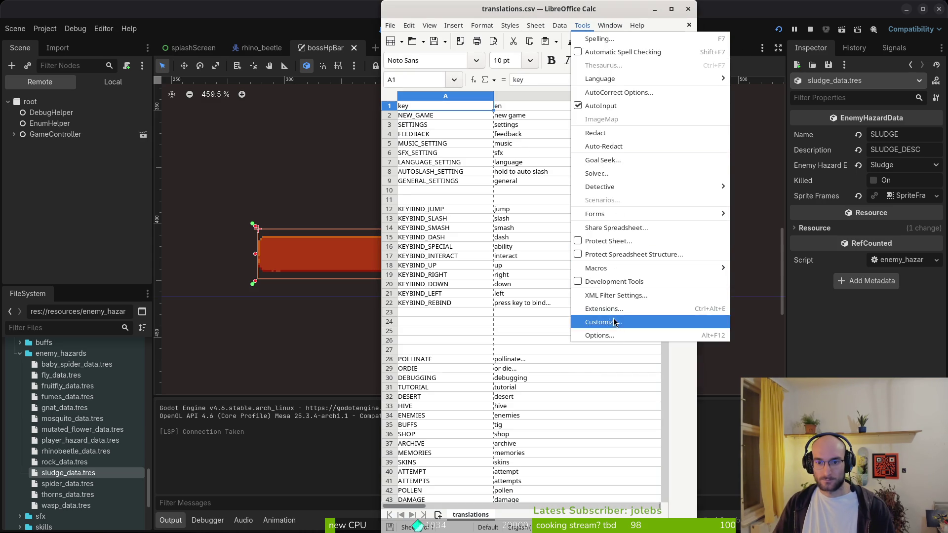
click(609, 335)
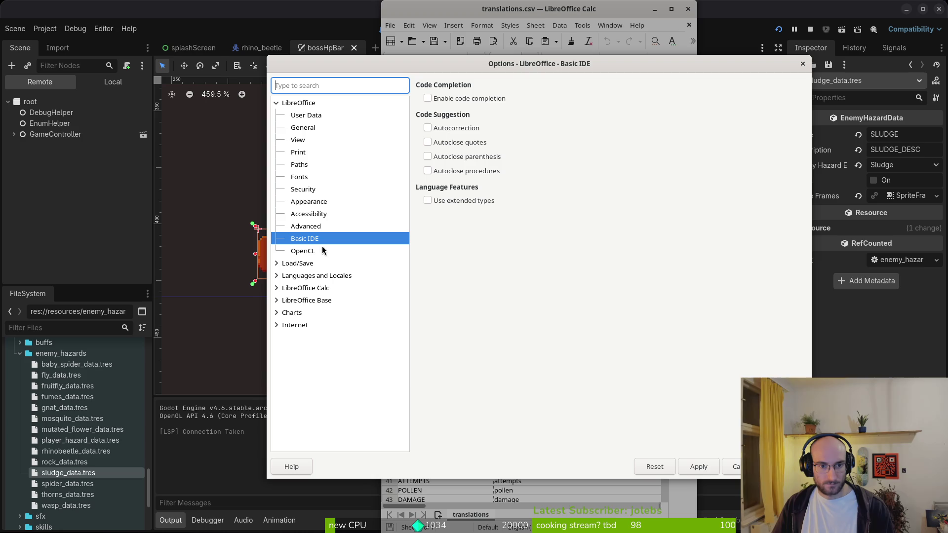
click(309, 116)
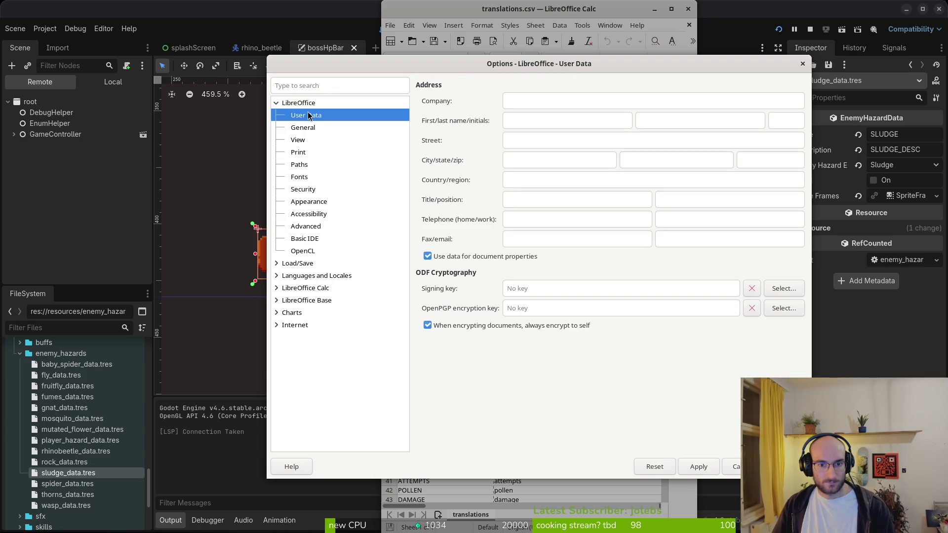
click(276, 104)
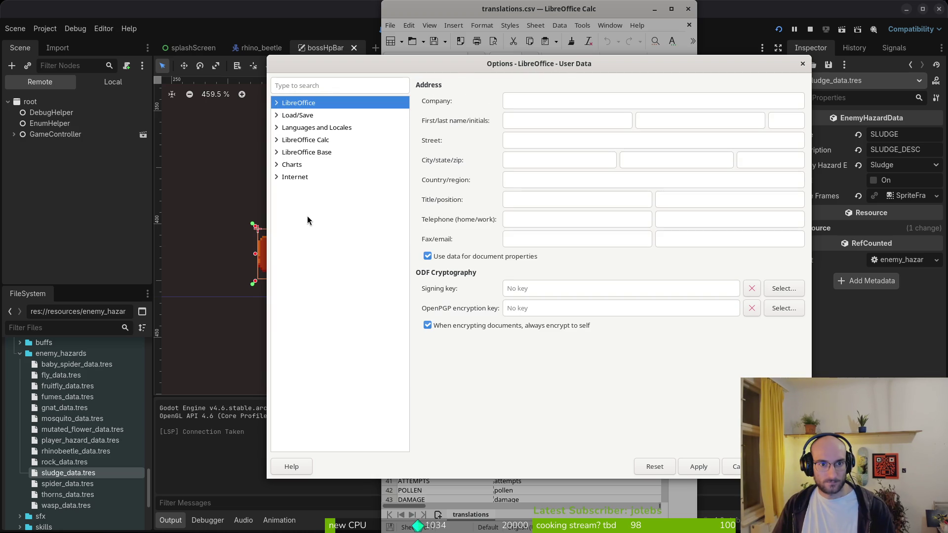
Browse Calc's General, View and Defaults pages, keeping grid lines shown, and end on Defaults
click(276, 140)
click(303, 168)
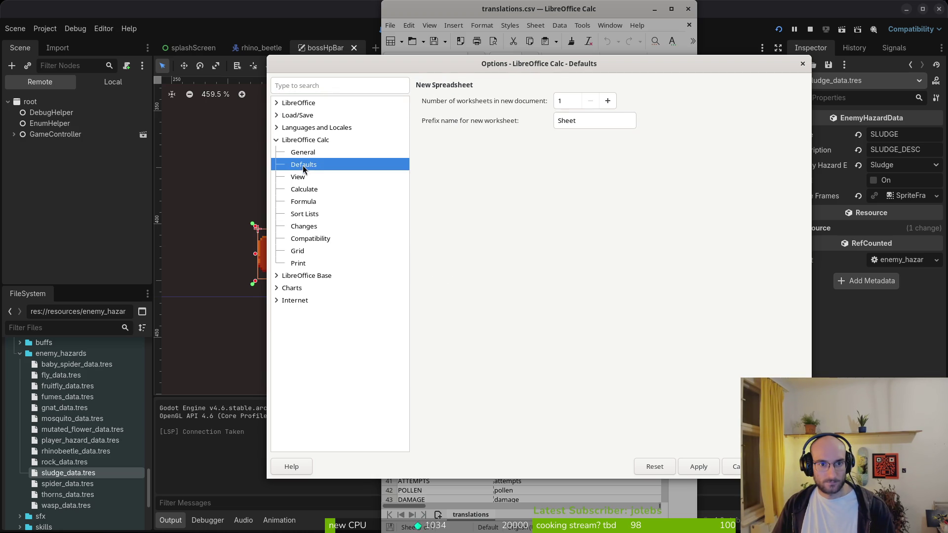
click(304, 155)
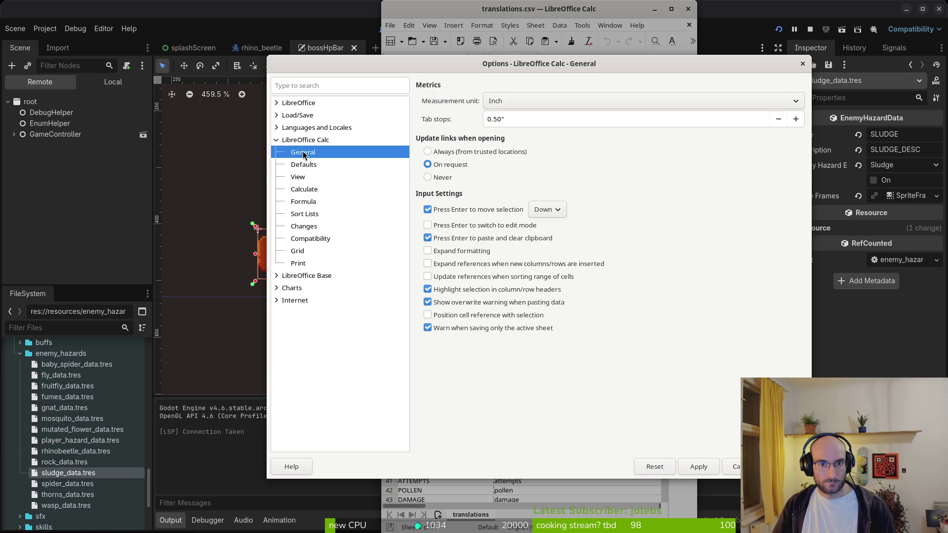
click(299, 181)
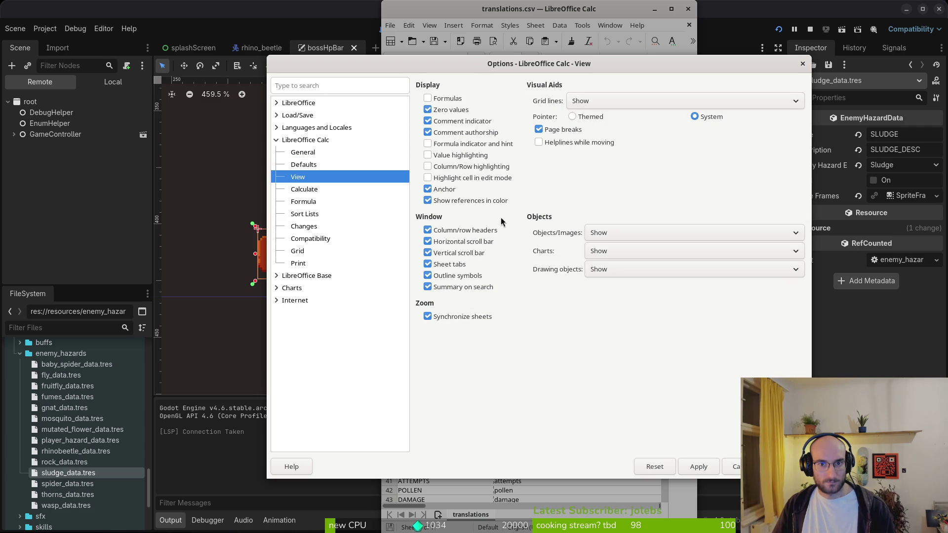
click(578, 101)
click(579, 101)
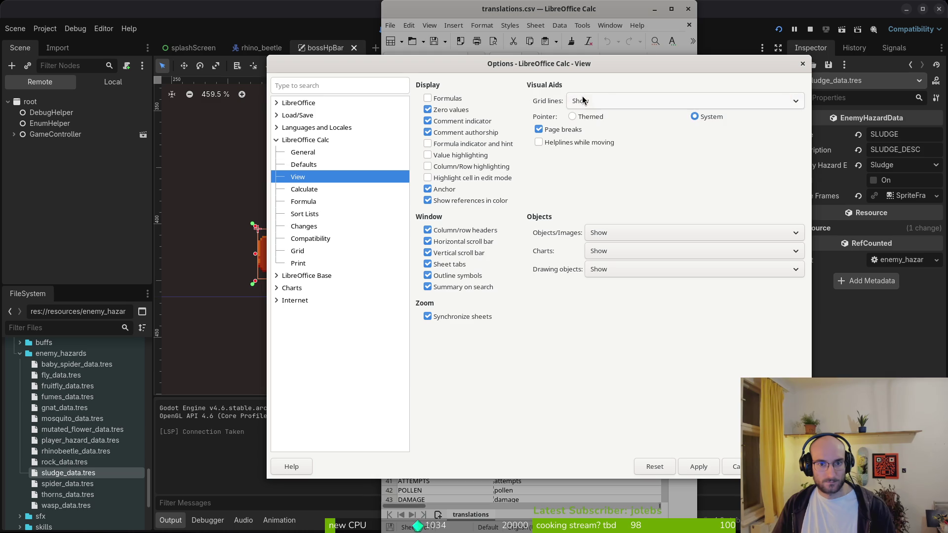
click(312, 164)
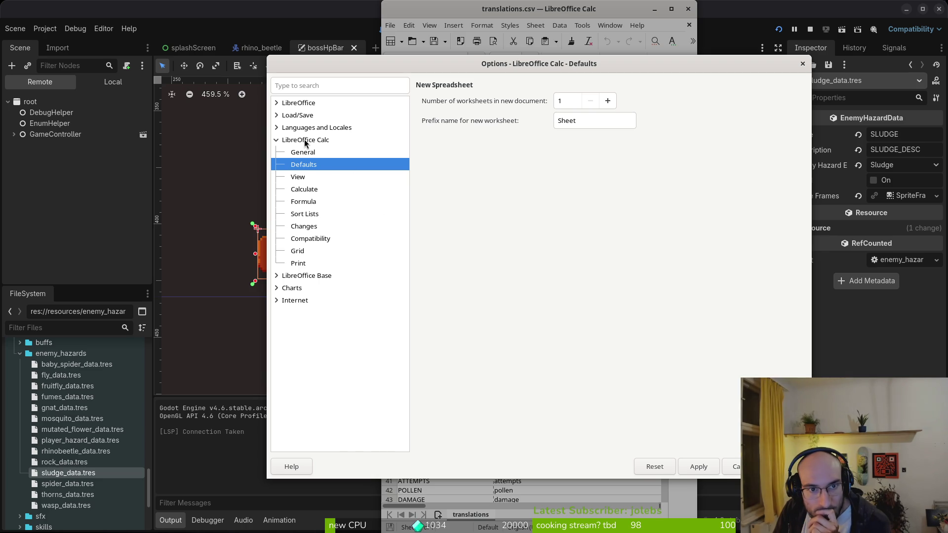
click(277, 274)
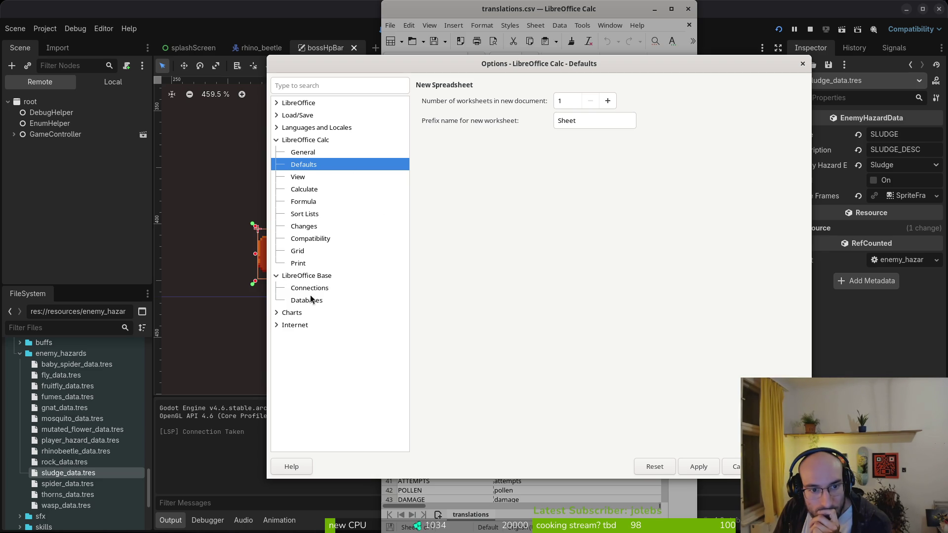
click(276, 142)
Set the LibreOffice theme to Dark under Appearance, apply it, and close the translations spreadsheet
click(278, 129)
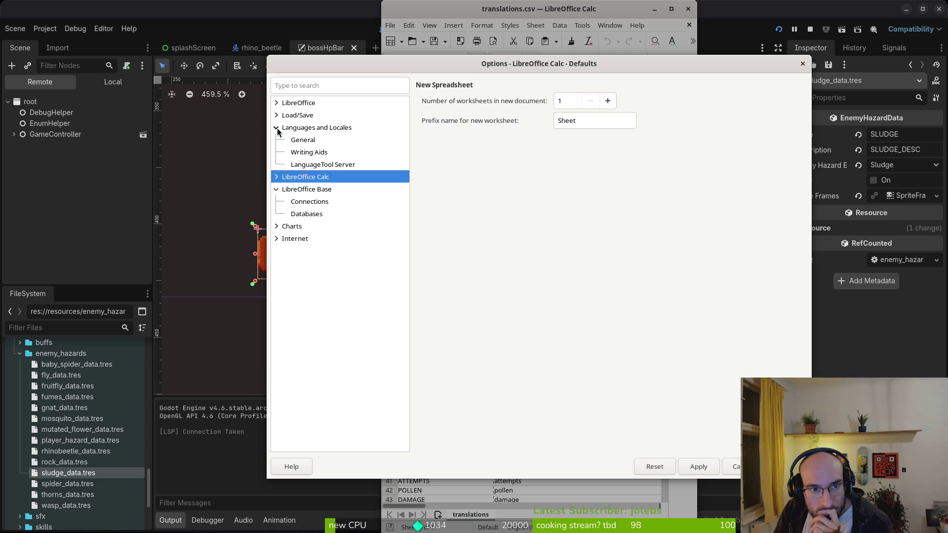
click(278, 129)
click(277, 103)
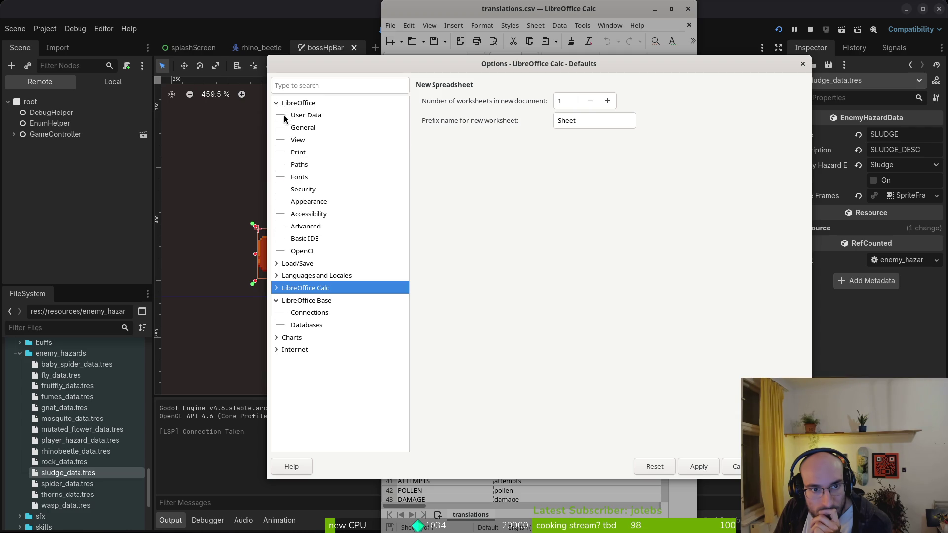
click(308, 201)
click(473, 104)
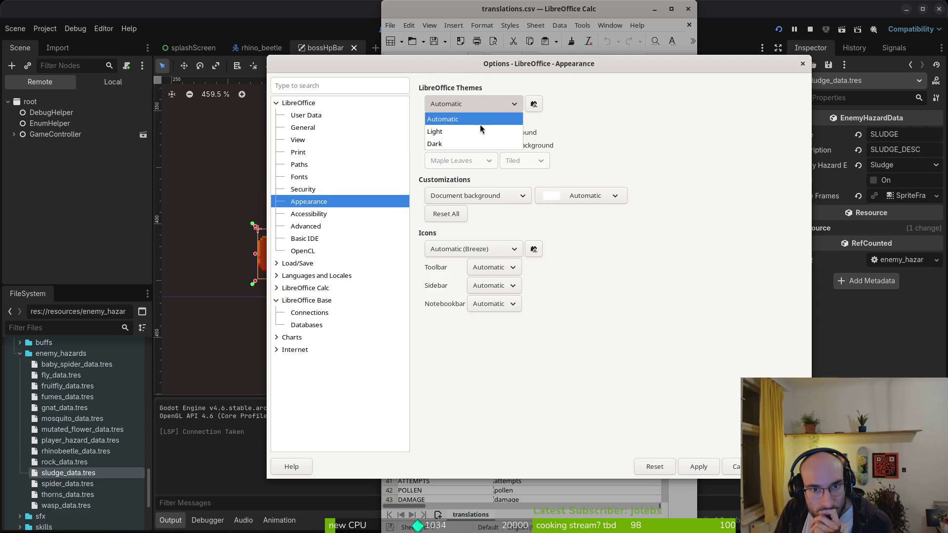
click(426, 146)
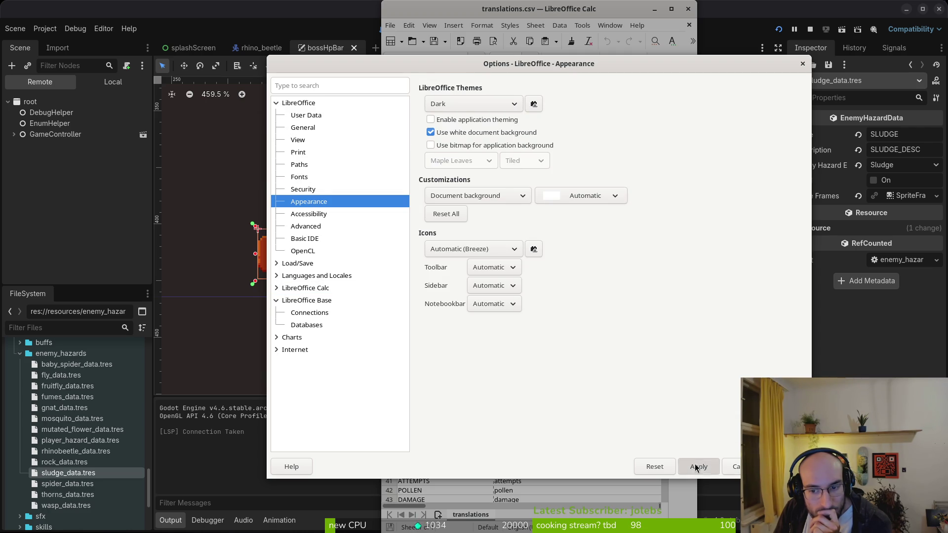
click(736, 467)
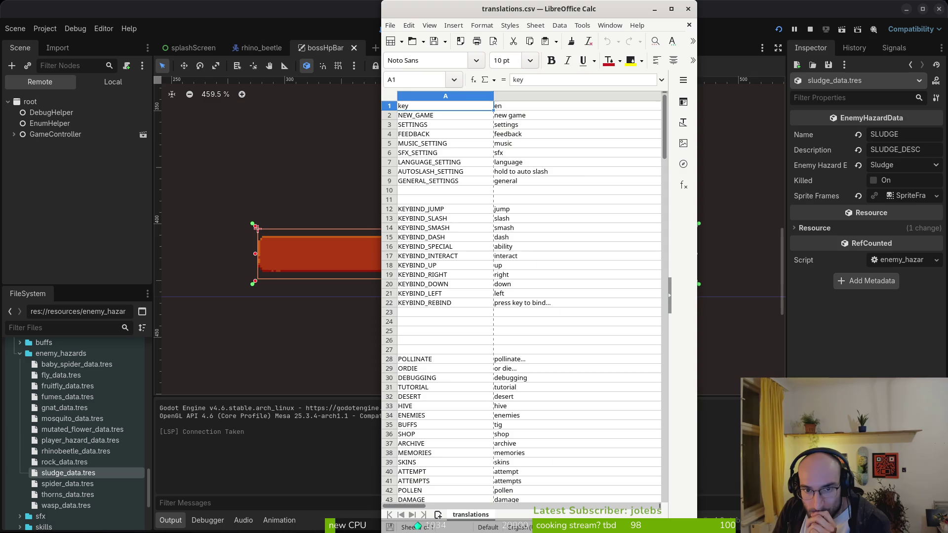
click(690, 10)
From a blank Untitled 1 spreadsheet, bring up Tools > Options
key(super)
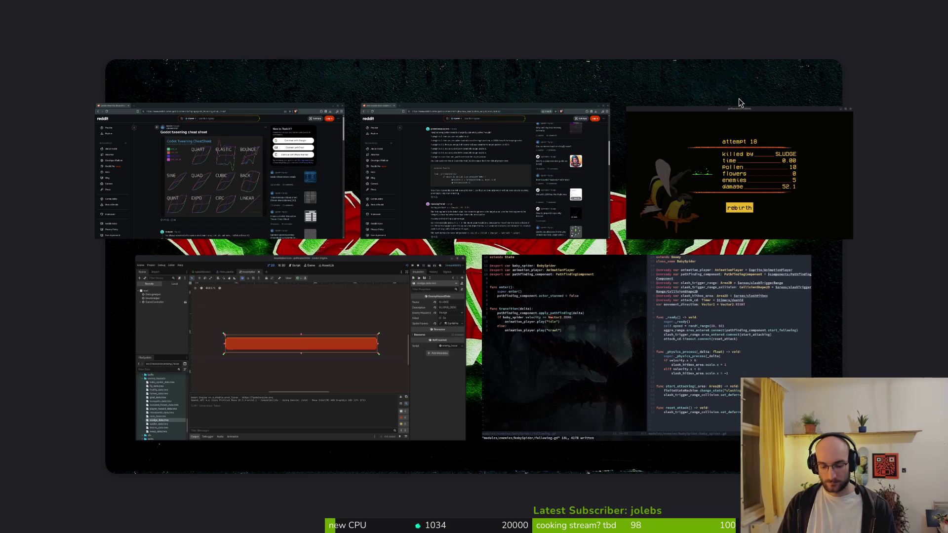
key(super)
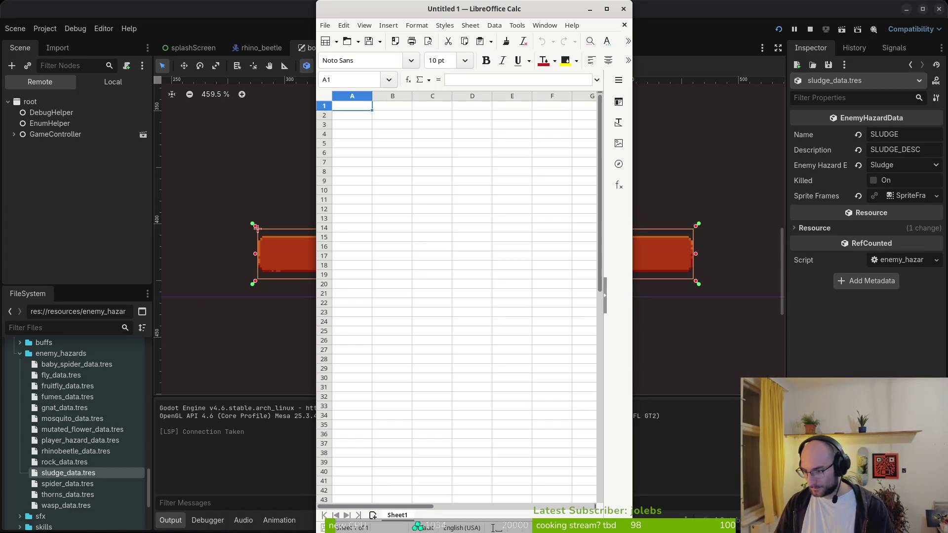
click(511, 25)
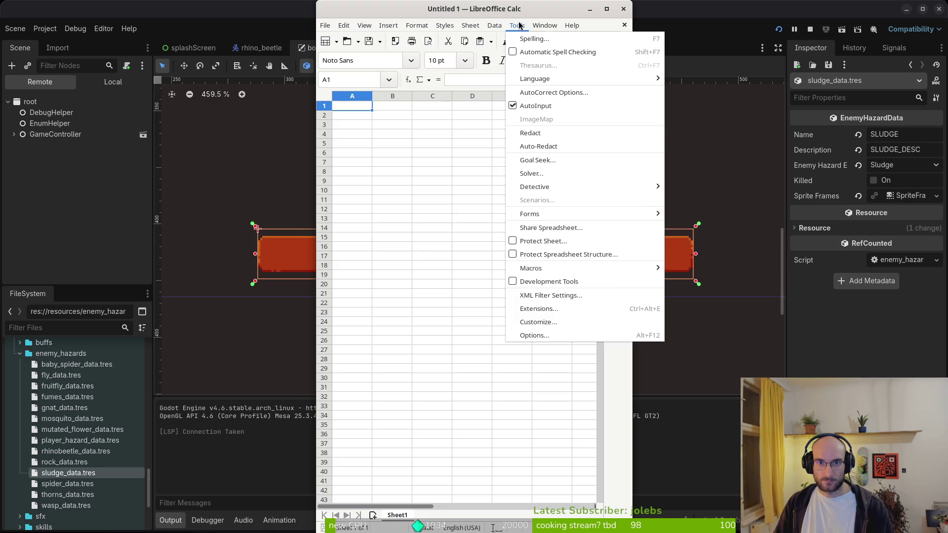
click(553, 335)
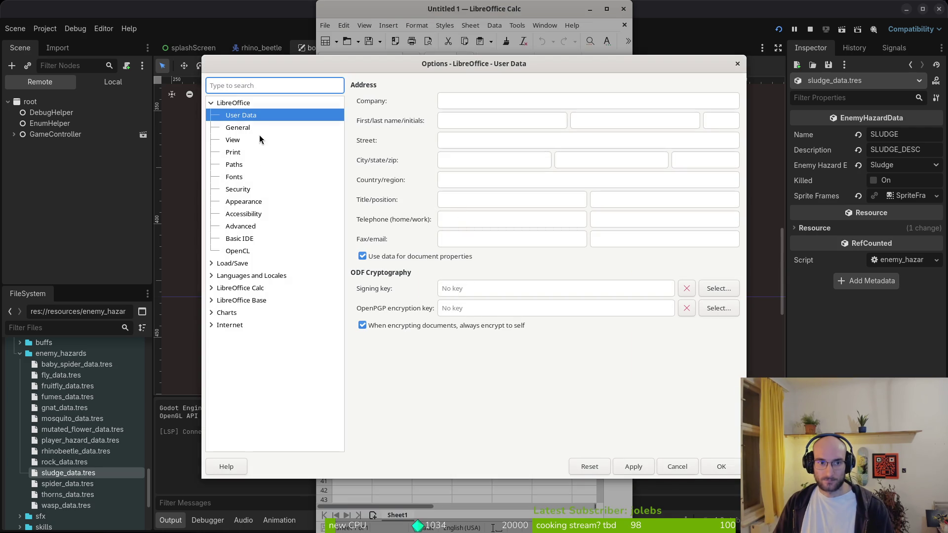
Enable application theming on the Appearance page and apply it
click(244, 206)
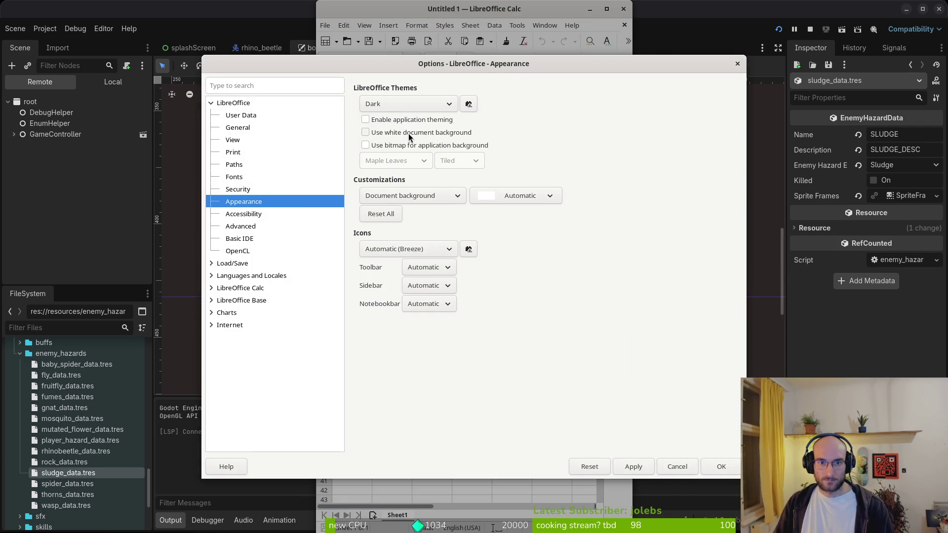
click(506, 199)
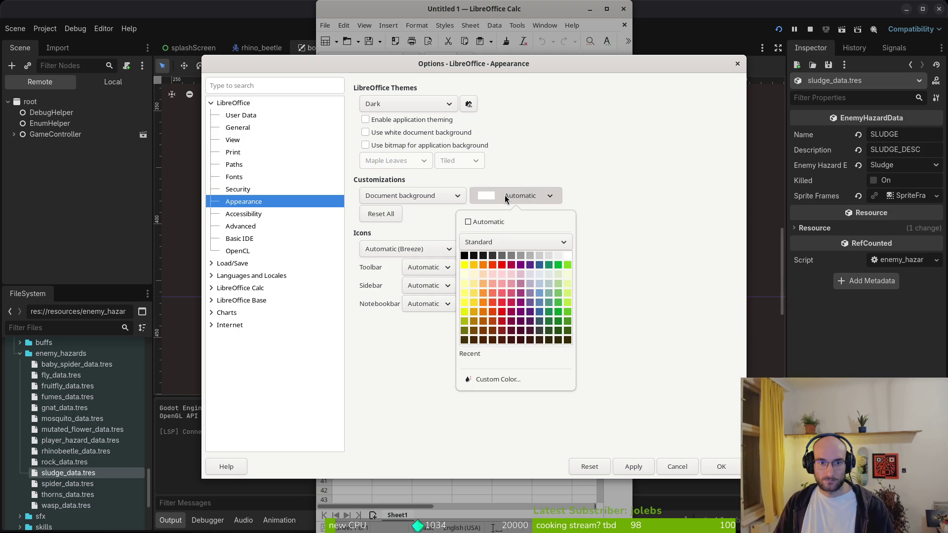
click(521, 255)
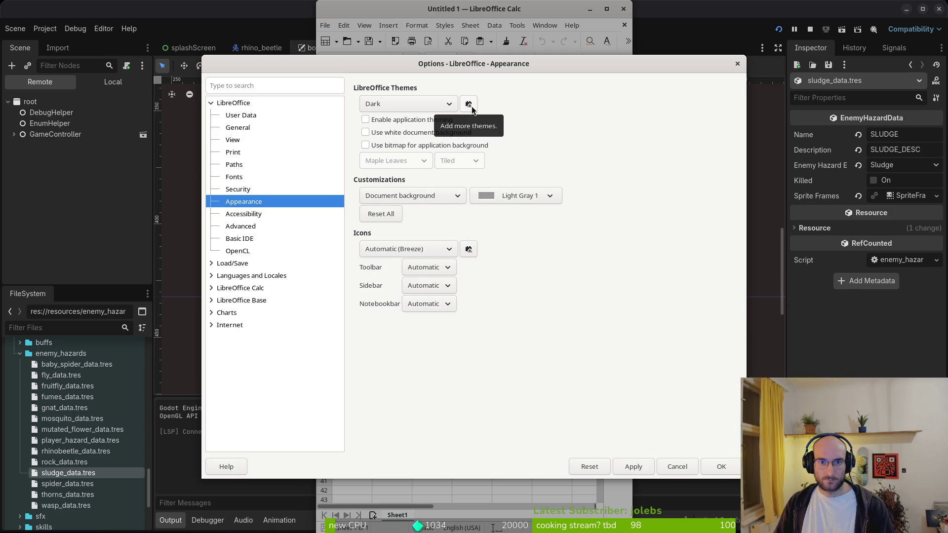
click(399, 122)
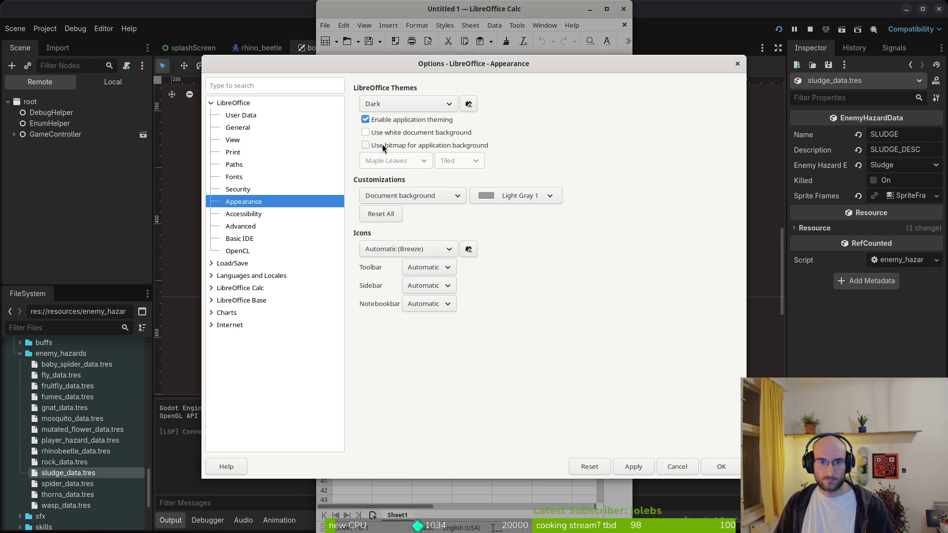
click(636, 473)
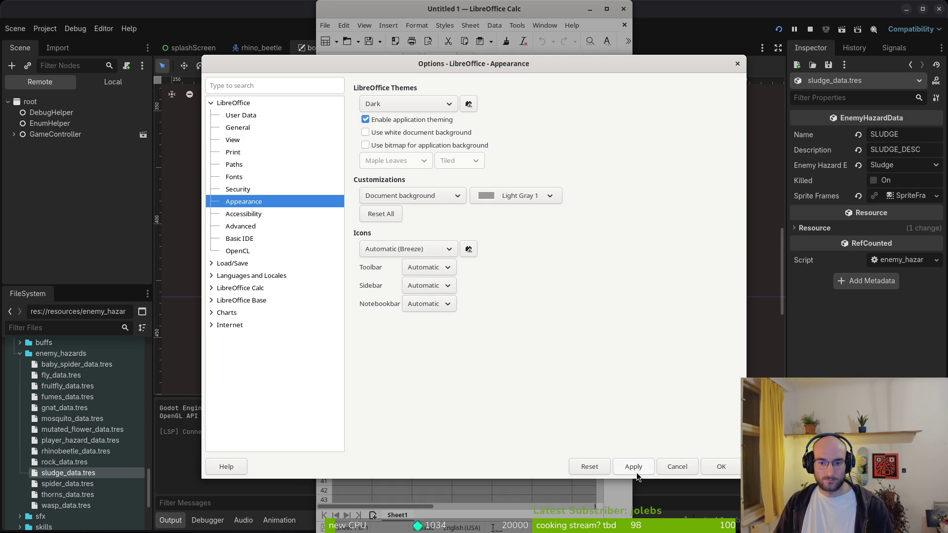
Try the Light and Automatic themes, ending back on Dark
click(548, 196)
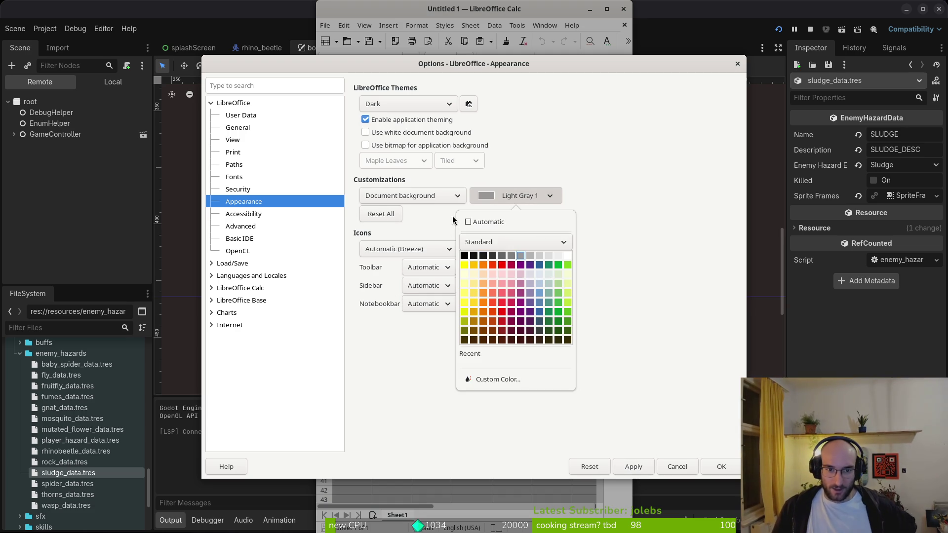
click(593, 165)
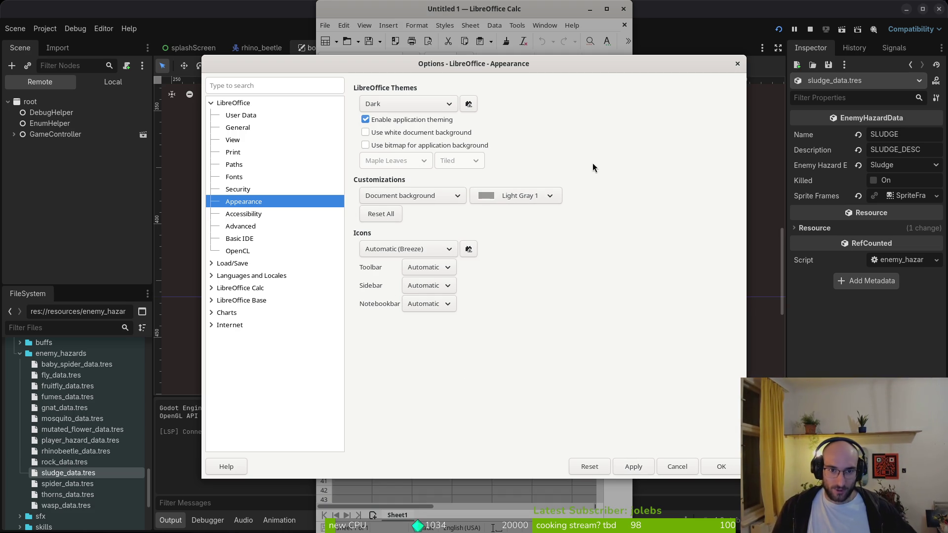
click(403, 104)
click(404, 131)
click(417, 103)
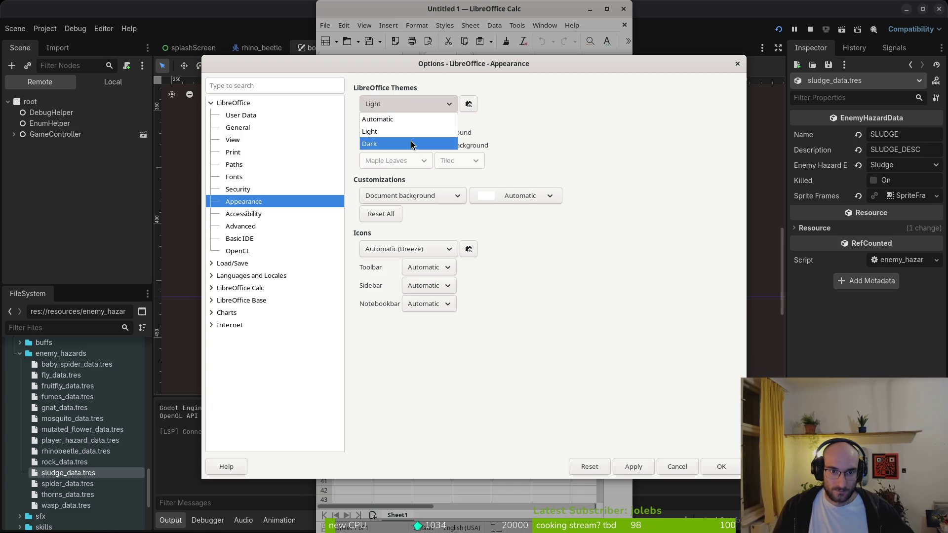
click(412, 144)
click(409, 104)
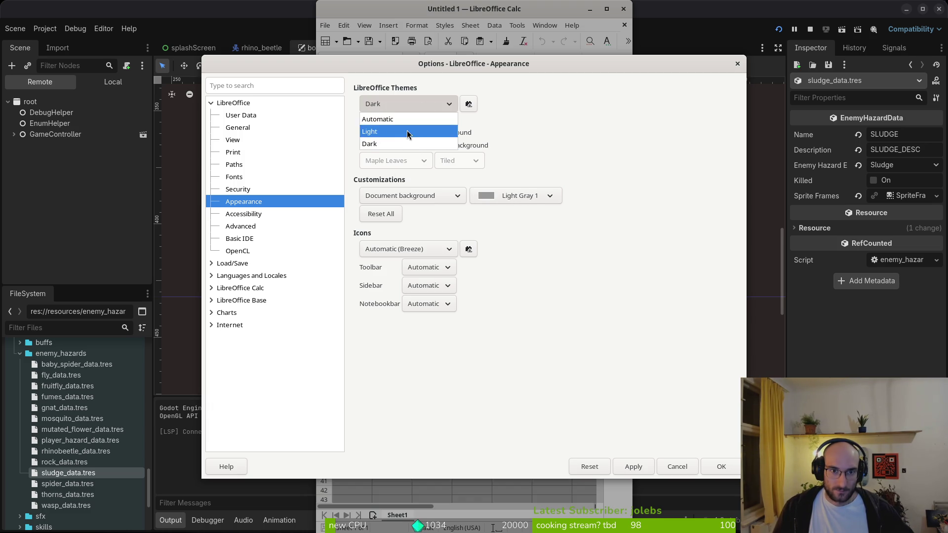
click(404, 131)
click(410, 104)
click(404, 119)
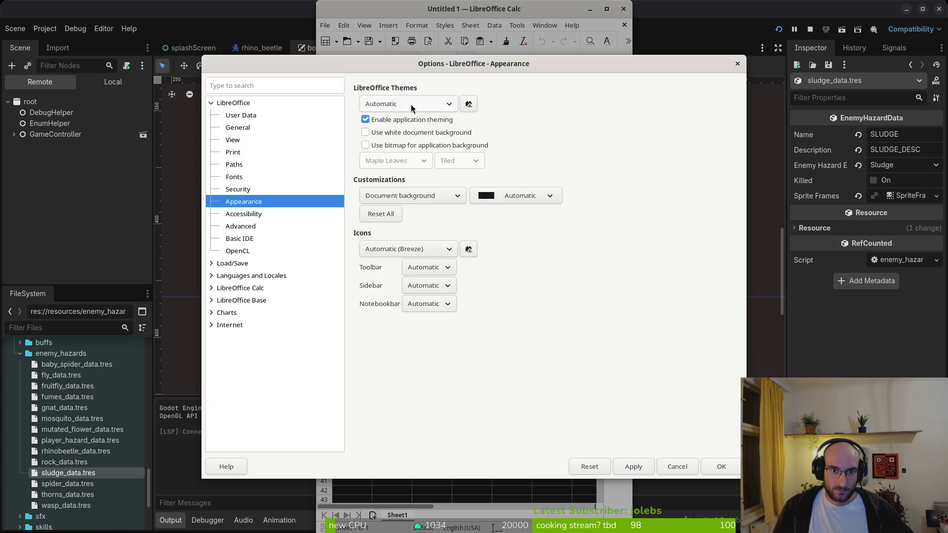
click(415, 105)
click(408, 144)
Set the document background to Dark Gray 2 and apply
click(543, 195)
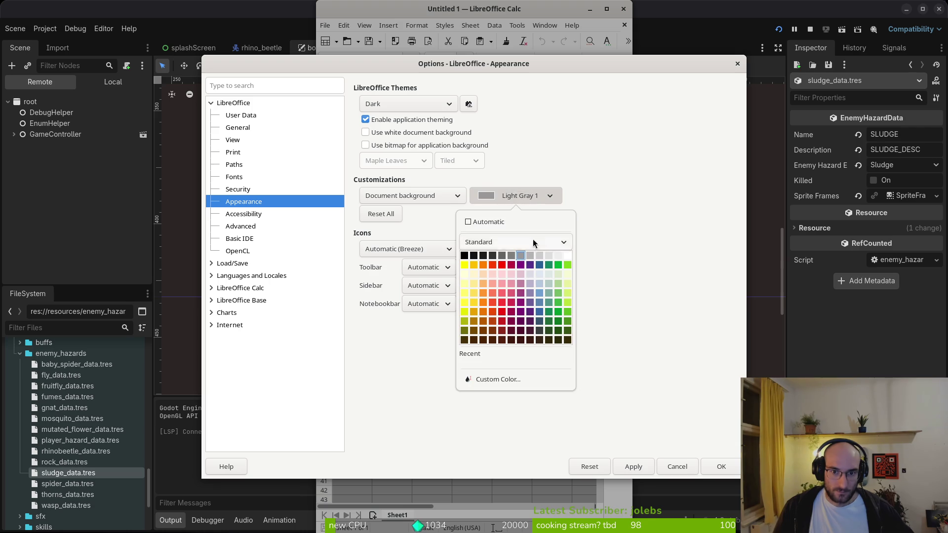
click(492, 256)
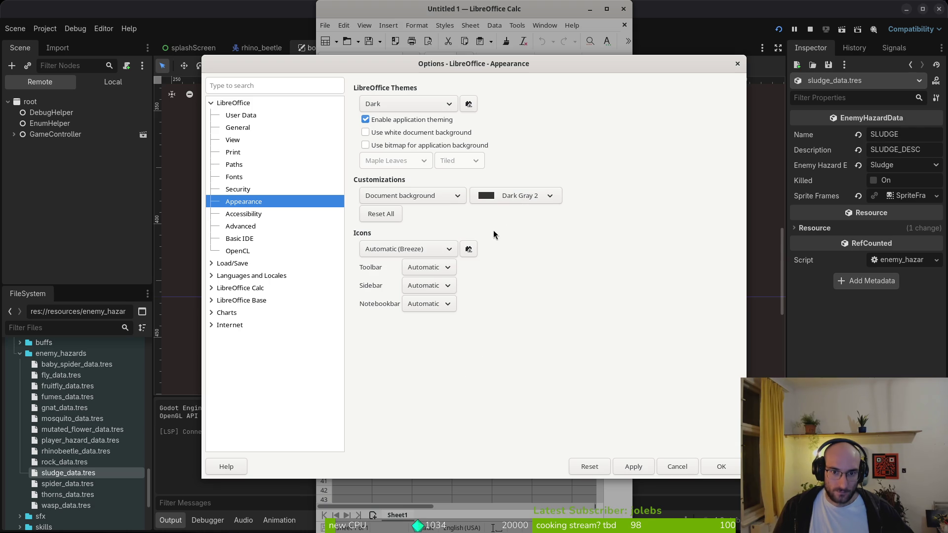
click(642, 467)
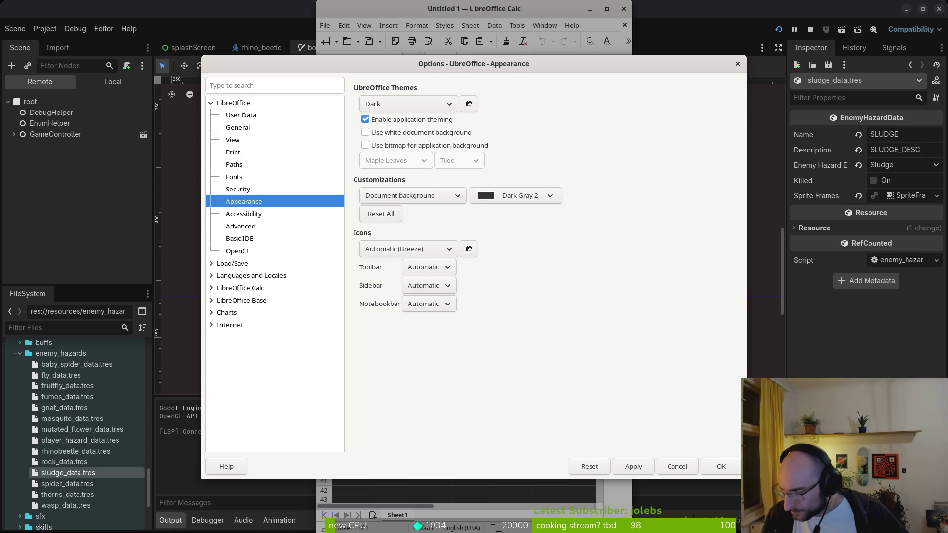
Confirm the appearance settings and postpone the restart with Restart Later
click(720, 467)
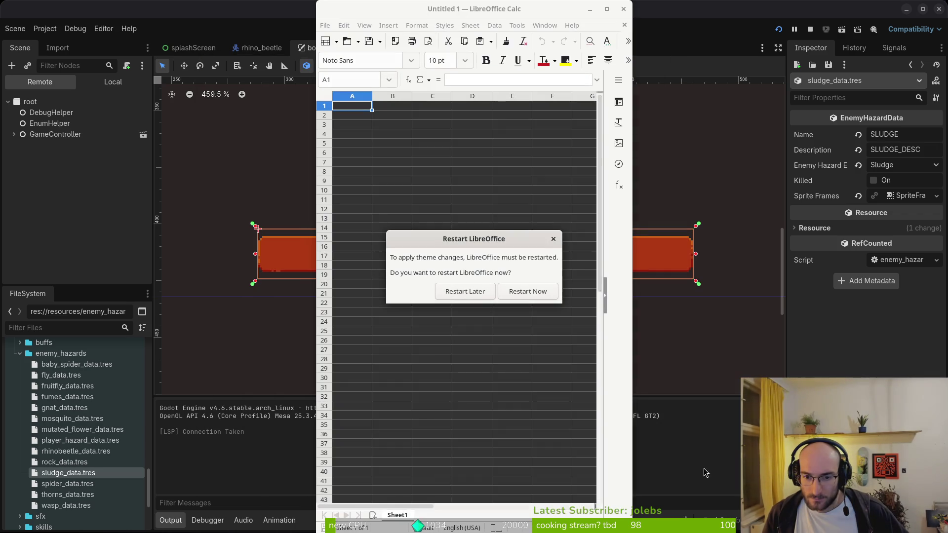
click(472, 293)
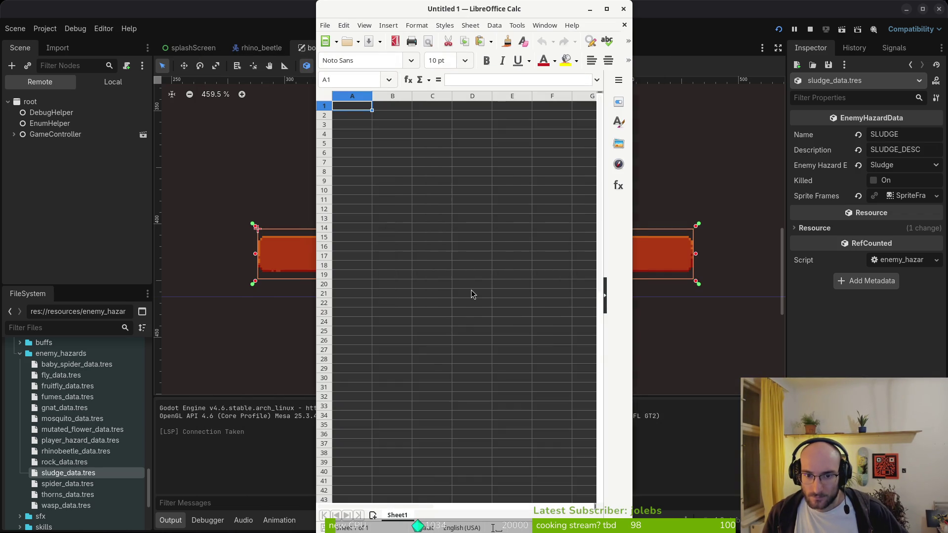
click(624, 9)
key(super)
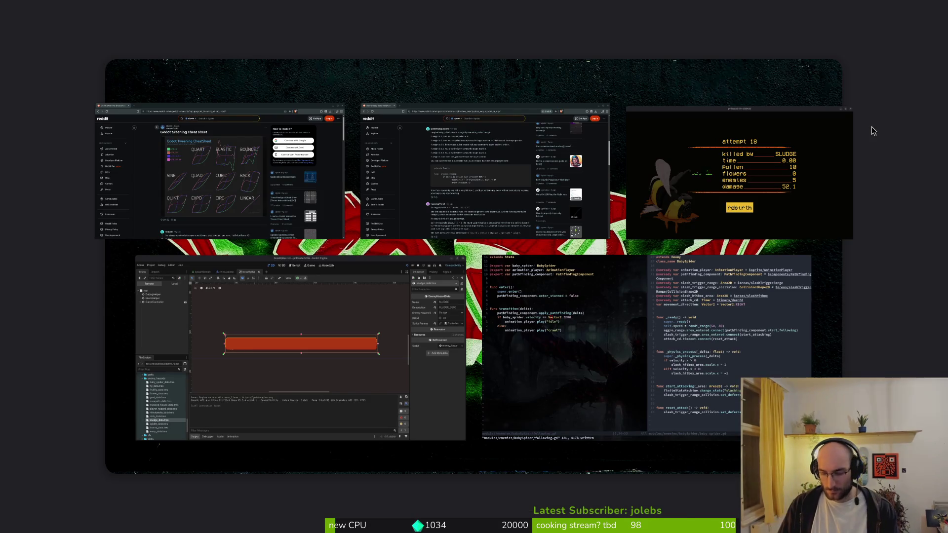
key(super)
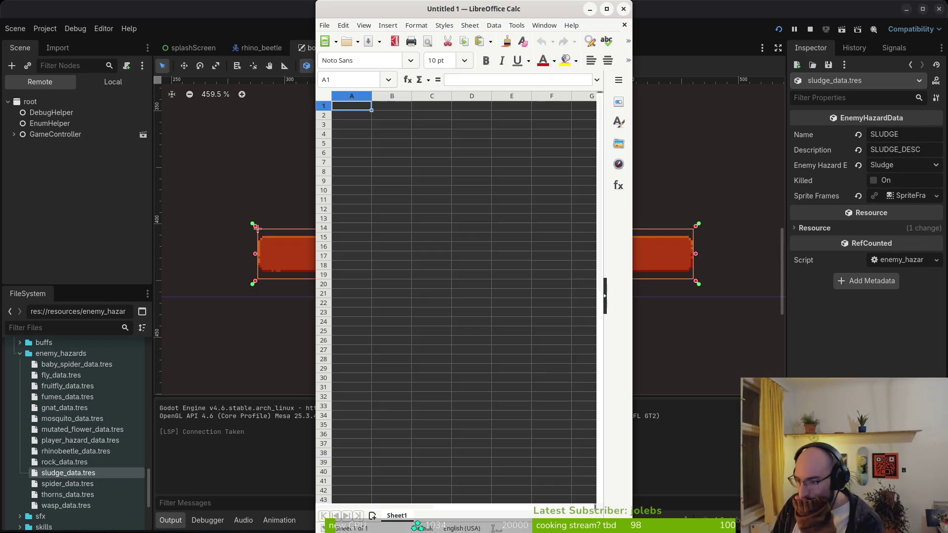
Test-type 'Name' and 'asdasd' into cells, undo the entries, and dismiss Save As
click(516, 25)
drag(352, 171, 373, 174)
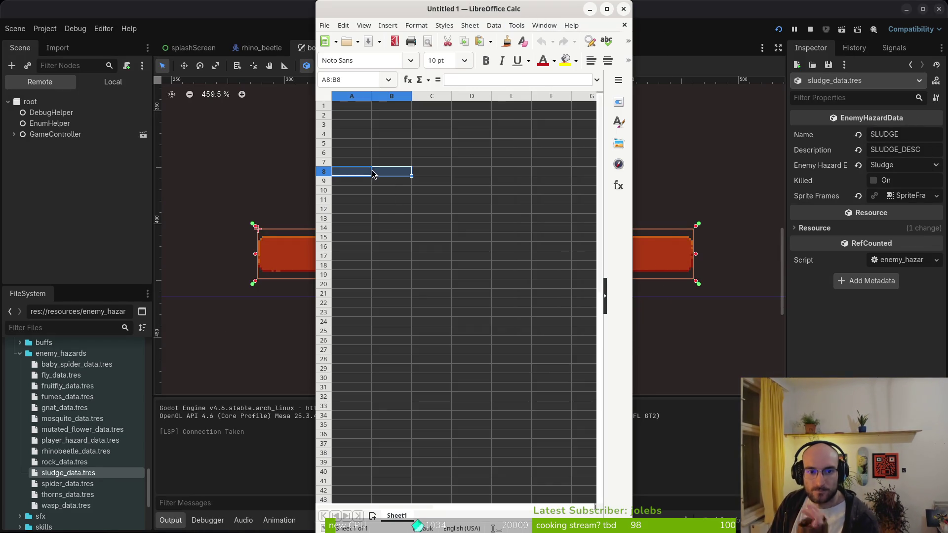
text(Name)
key(Escape)
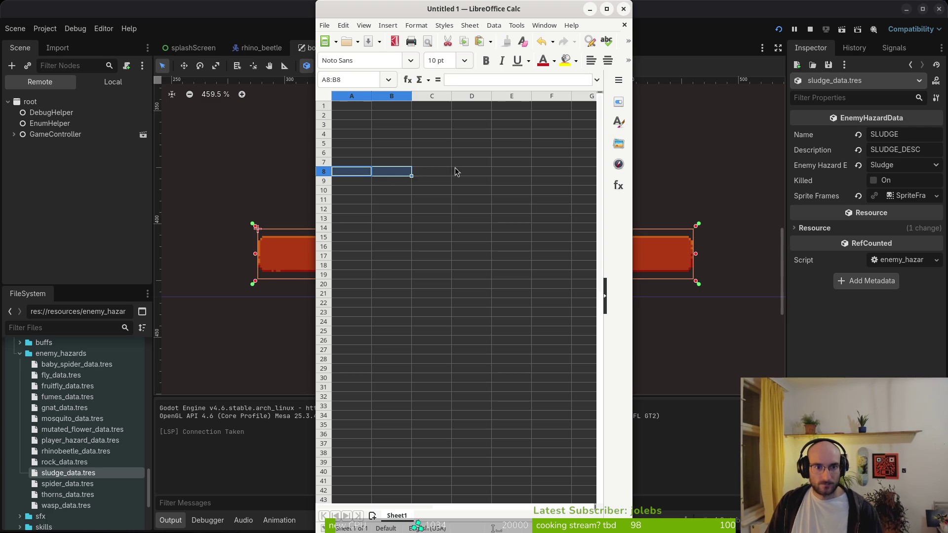
click(342, 126)
text(asdasd)
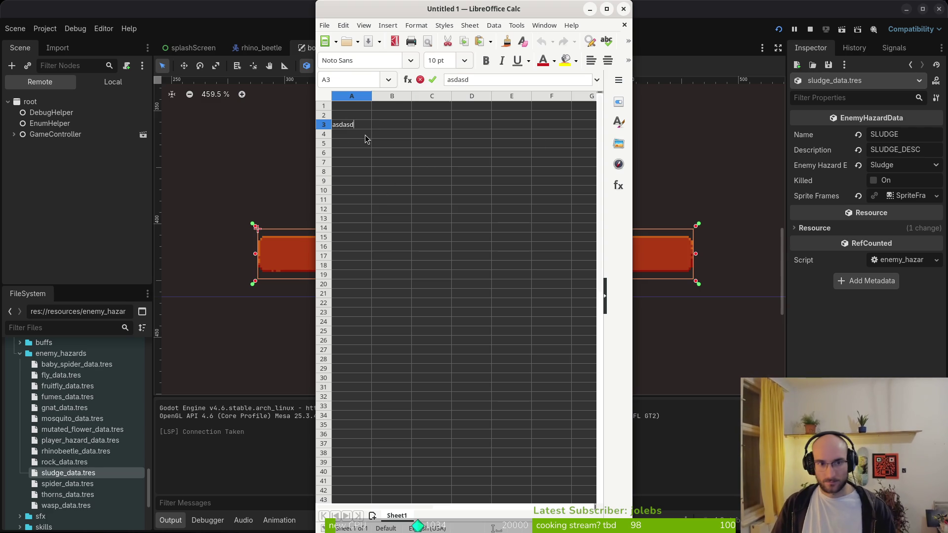
key(Return)
key(ctrl+w)
key(Escape)
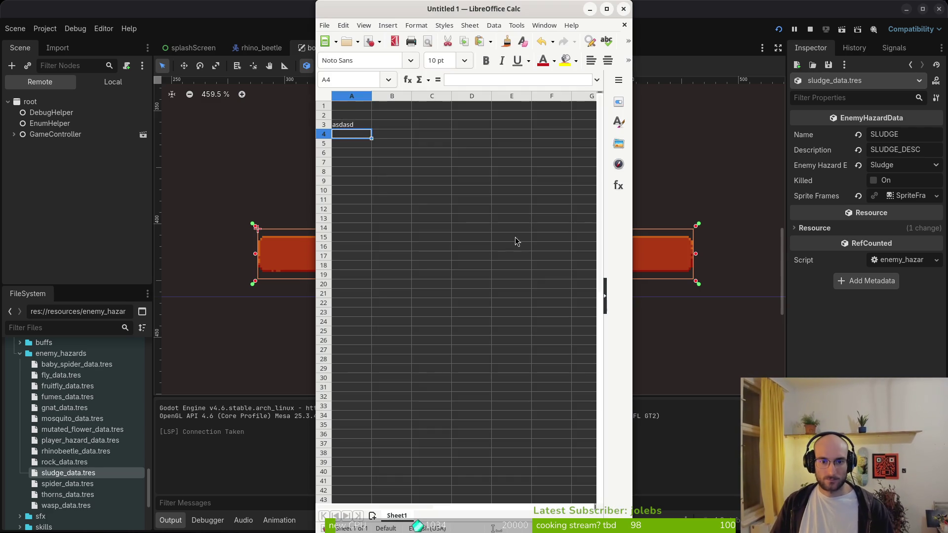
key(ctrl+z)
key(ctrl+s)
key(Escape)
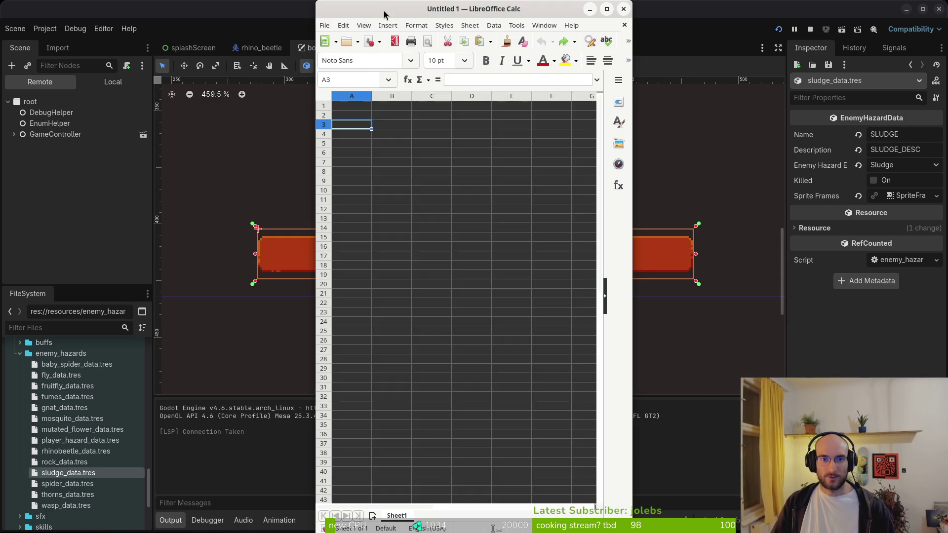
Maximize and restore the Calc window, then move it to the right side
double_click(478, 9)
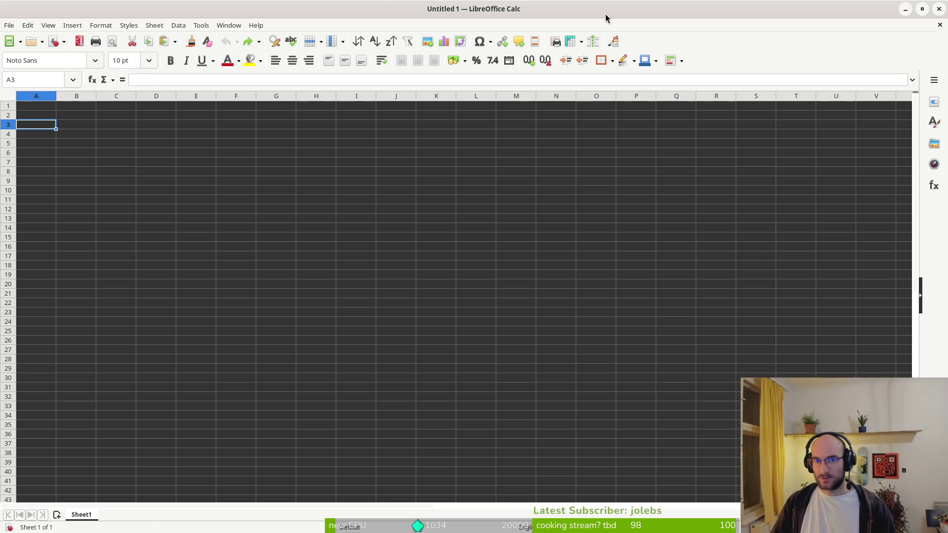
double_click(321, 7)
mouse_move(377, 10)
mouse_down()
mouse_move(528, 19)
mouse_move(508, 99)
mouse_move(590, 34)
mouse_up()
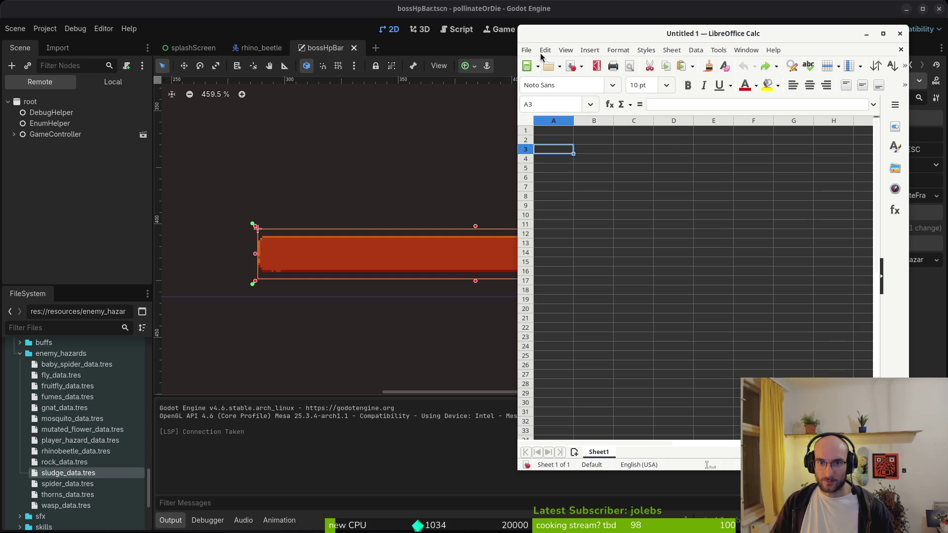
Open docs/translations.csv with default import settings and close Untitled 1 without saving
click(527, 50)
click(527, 50)
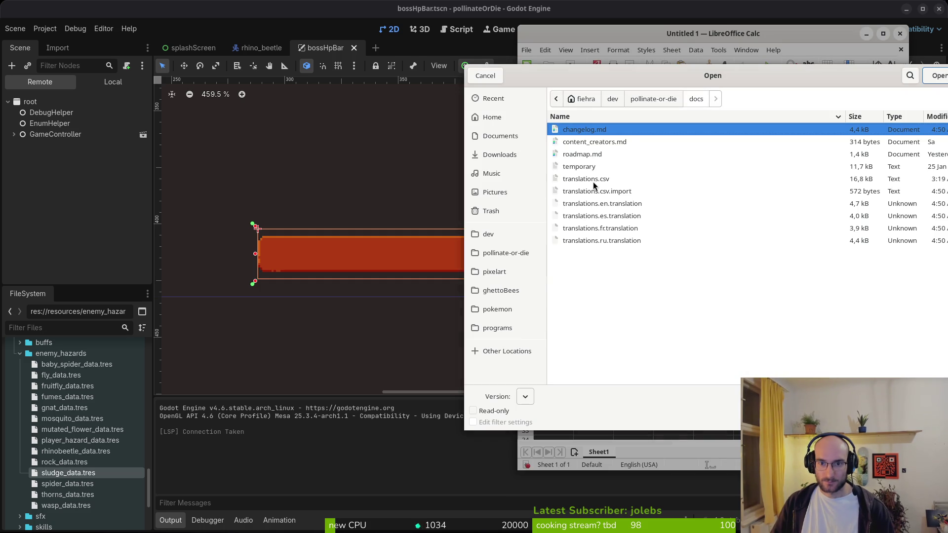
click(615, 177)
click(929, 79)
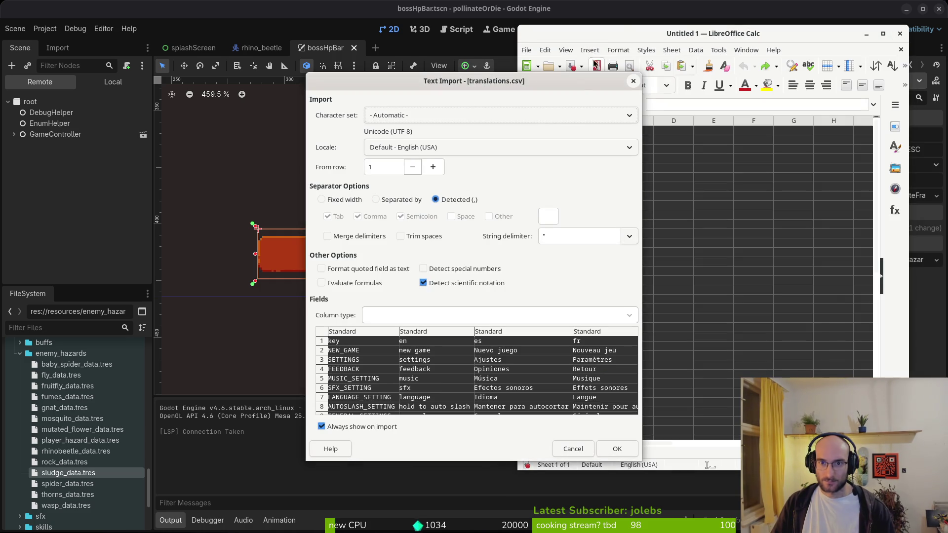
click(617, 450)
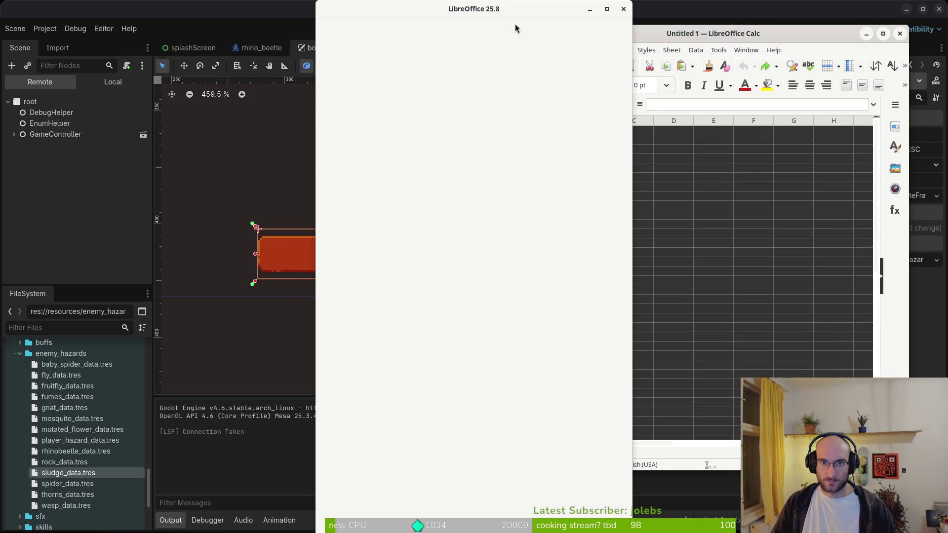
click(899, 35)
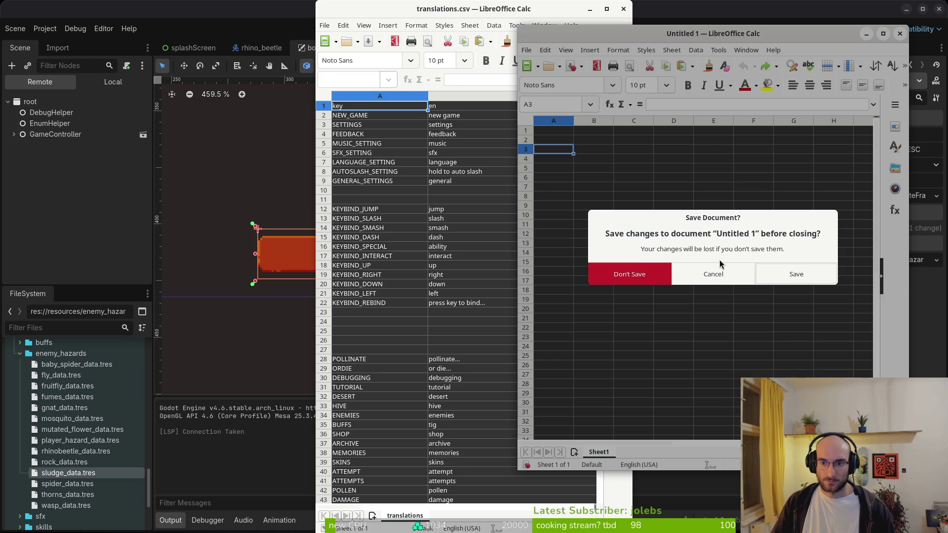
click(634, 277)
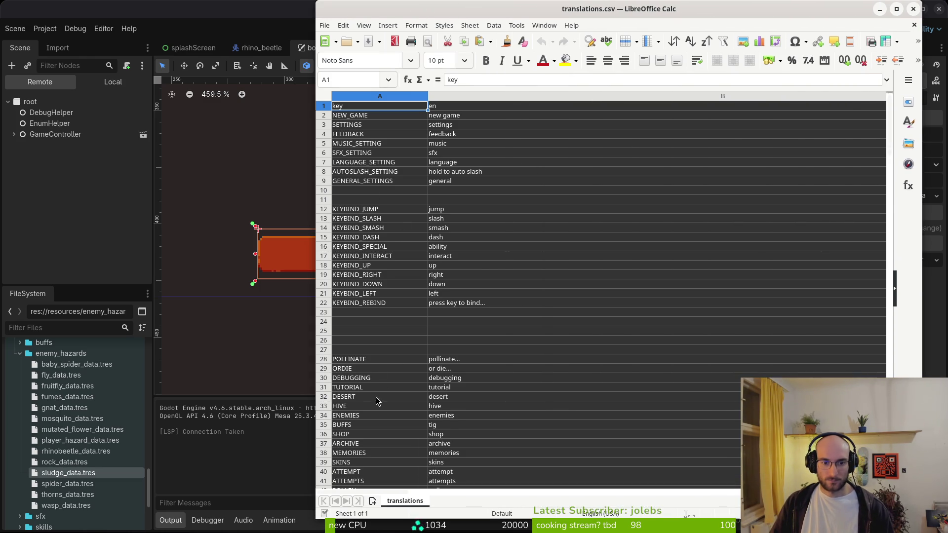
Insert two empty rows below RHINO_DESC and enter the keys SLUDGE and SLUDGE_DESC
scroll(380, 355, down, 3)
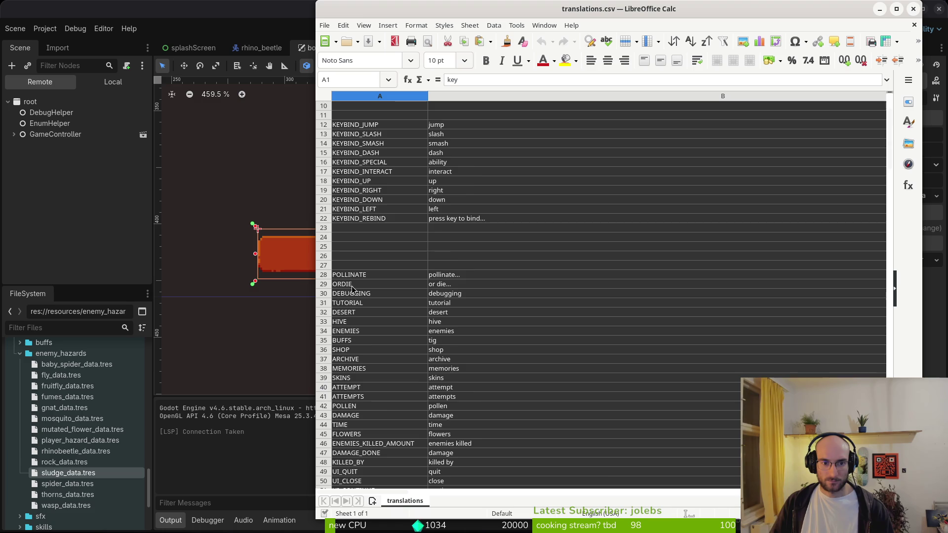
scroll(378, 295, down, 4)
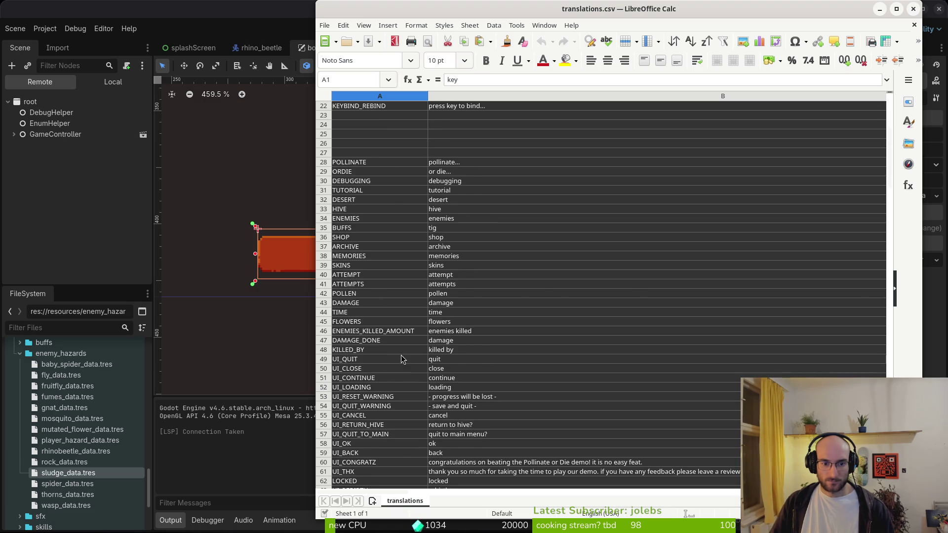
scroll(401, 355, down, 12)
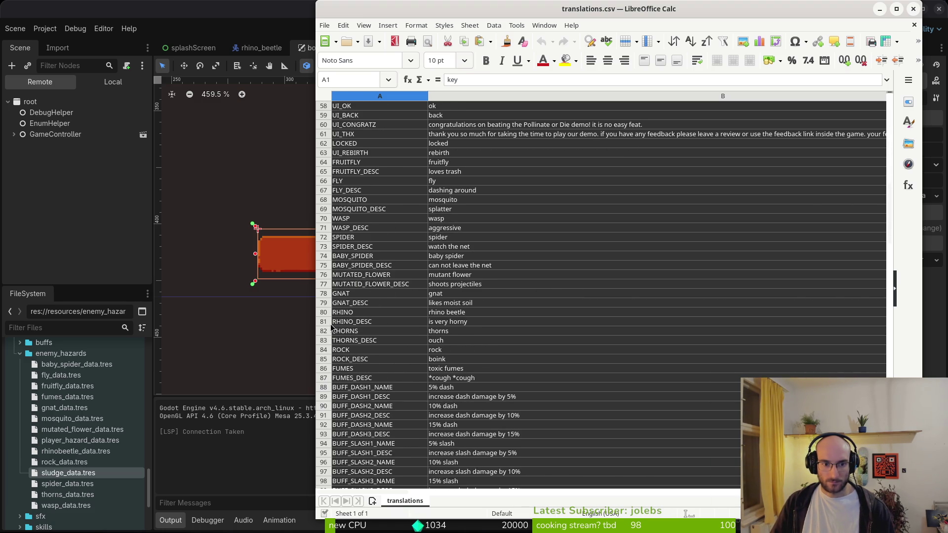
right_click(325, 322)
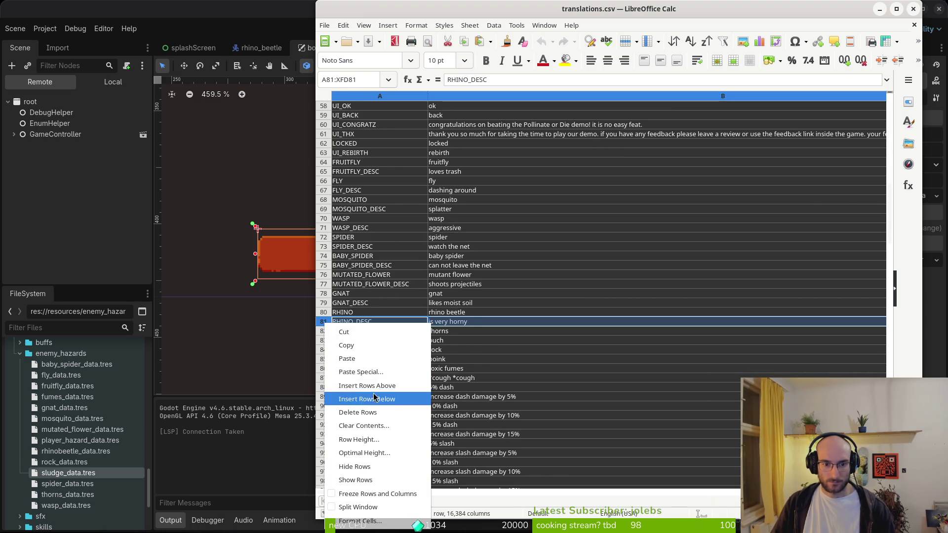
click(374, 399)
right_click(323, 322)
click(390, 399)
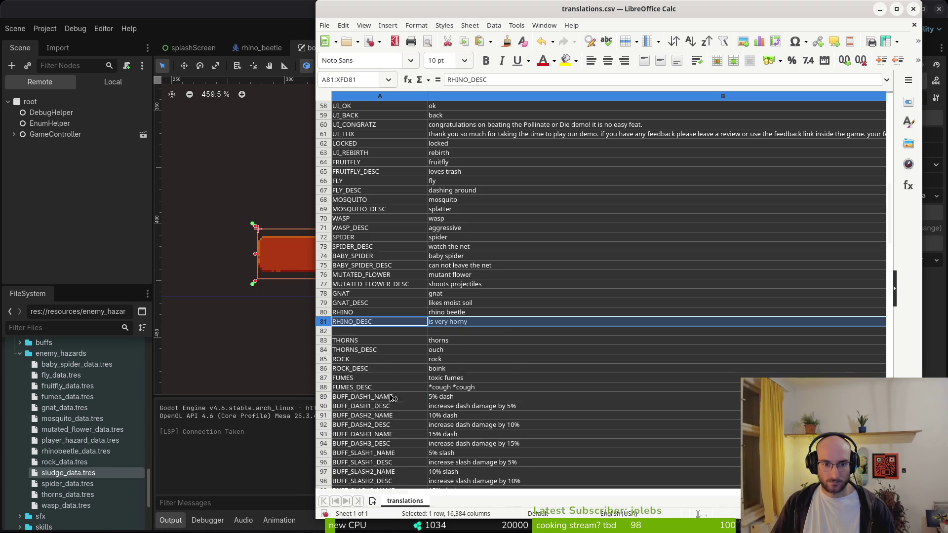
click(357, 331)
text(SLUDGE)
key(Return)
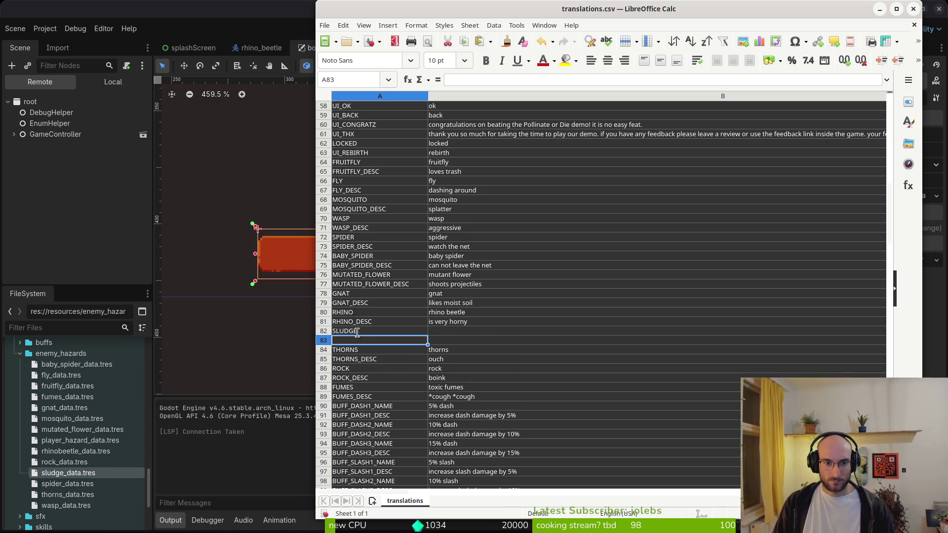
text(SLUDGE_DESC)
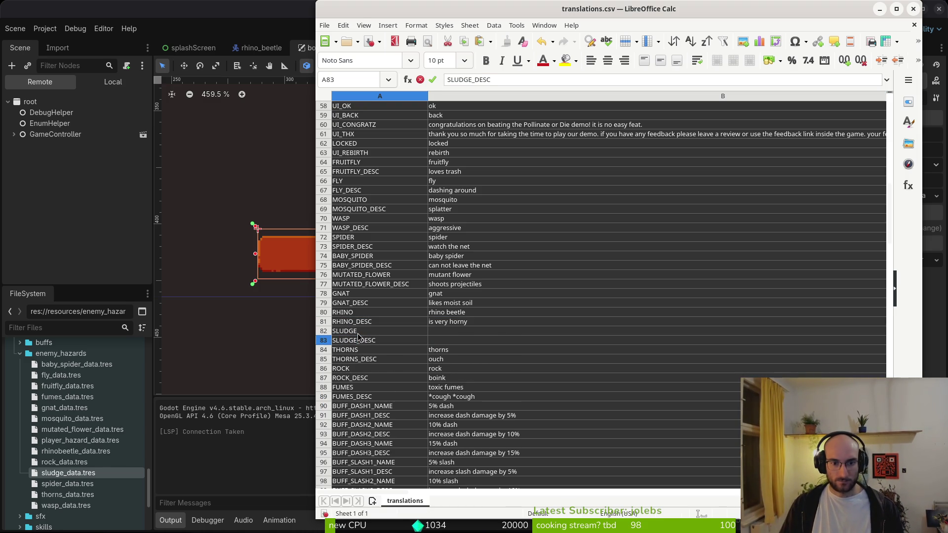
key(Return)
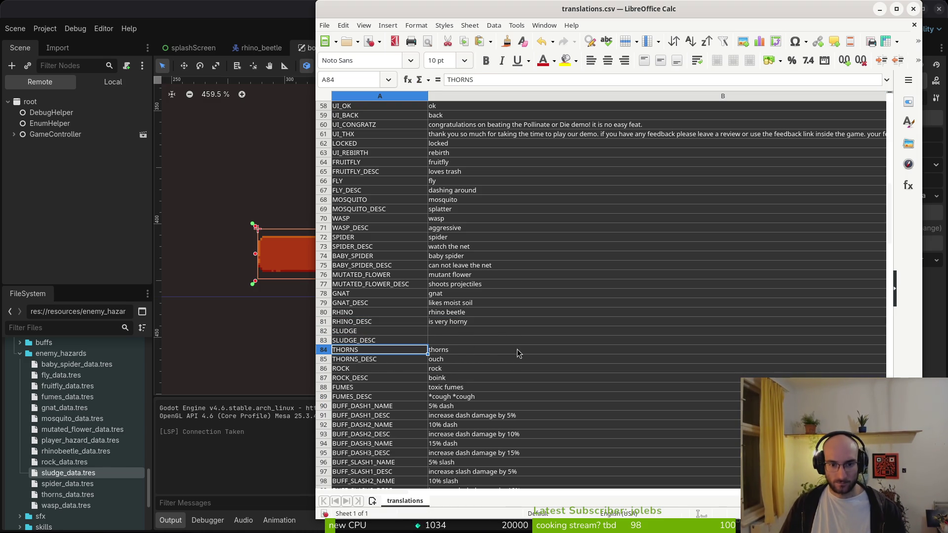
Enter 'a toxic gooey substance' as the English text in B82
click(464, 332)
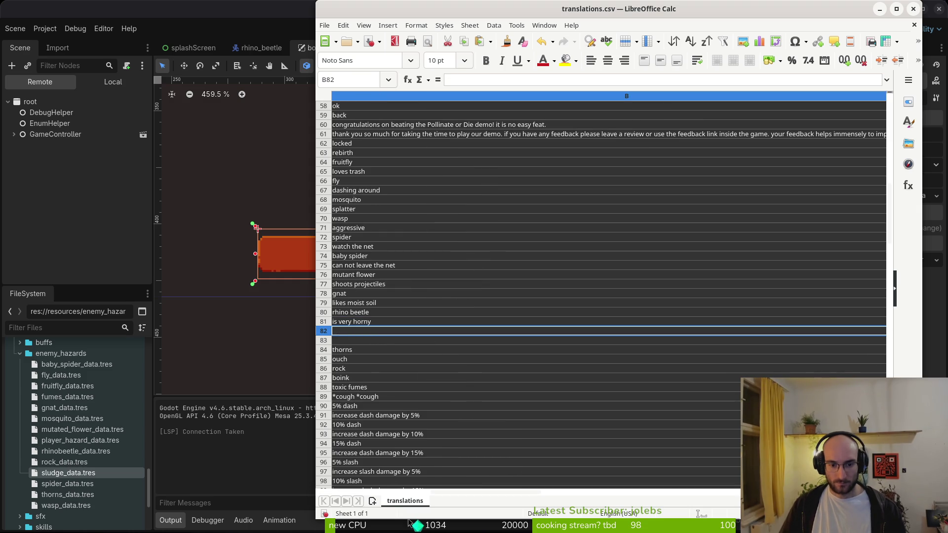
scroll(372, 341, down, 1)
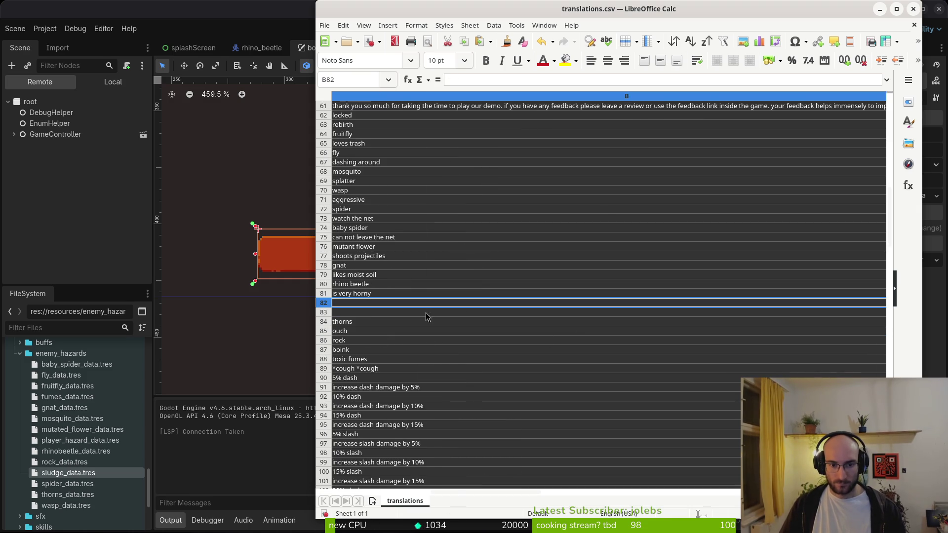
scroll(489, 385, left, 2)
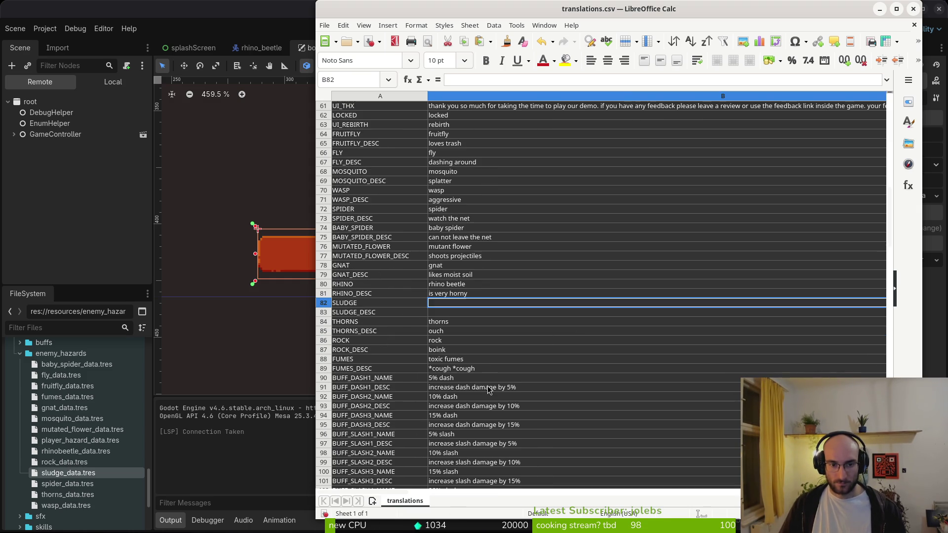
text(a toxic )
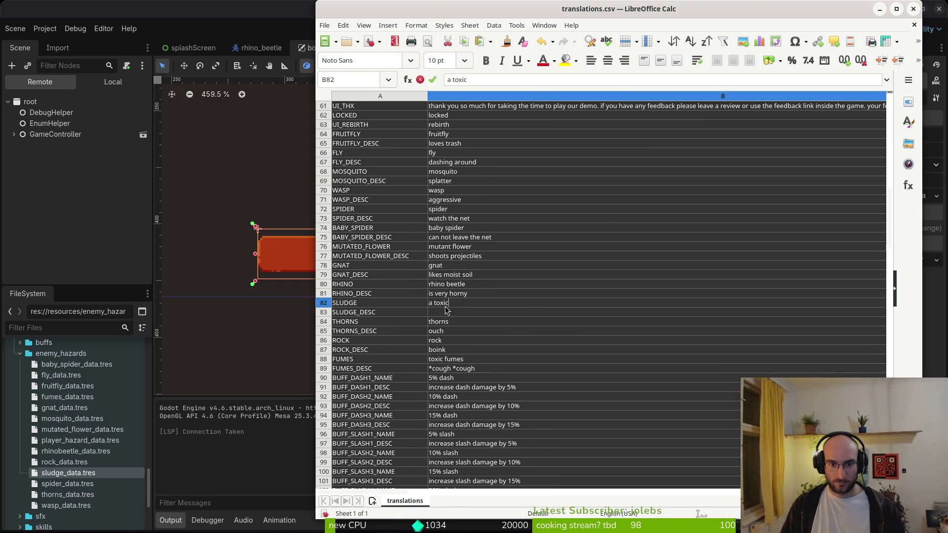
text(goy)
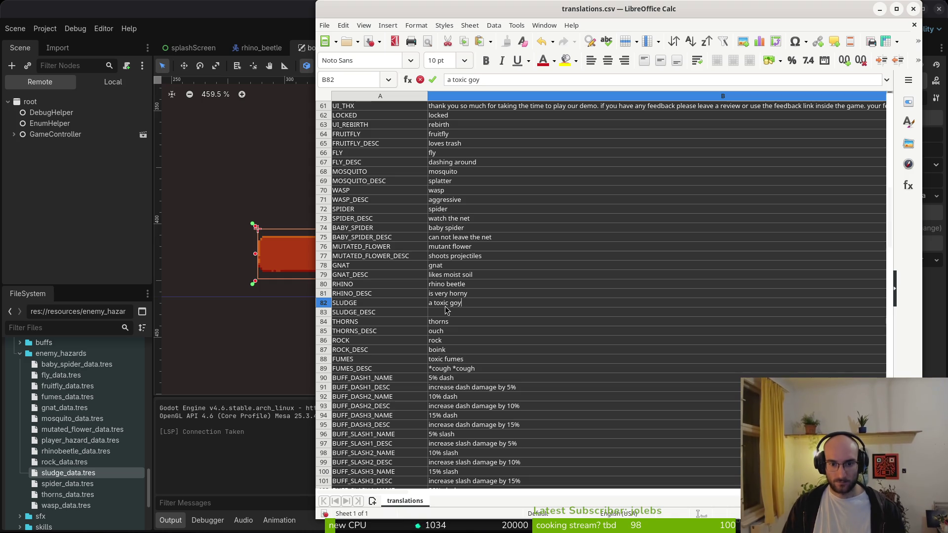
key(BackSpace)
text(oey)
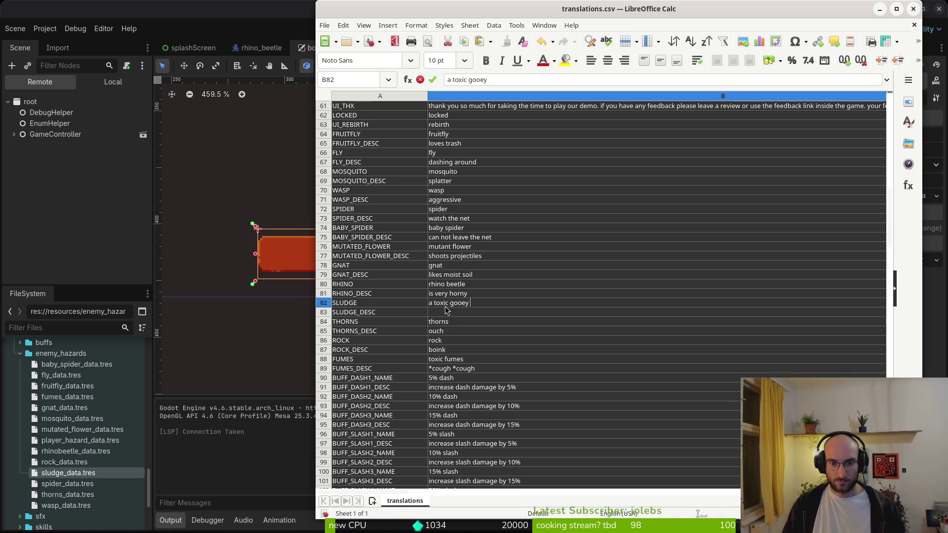
text( substance)
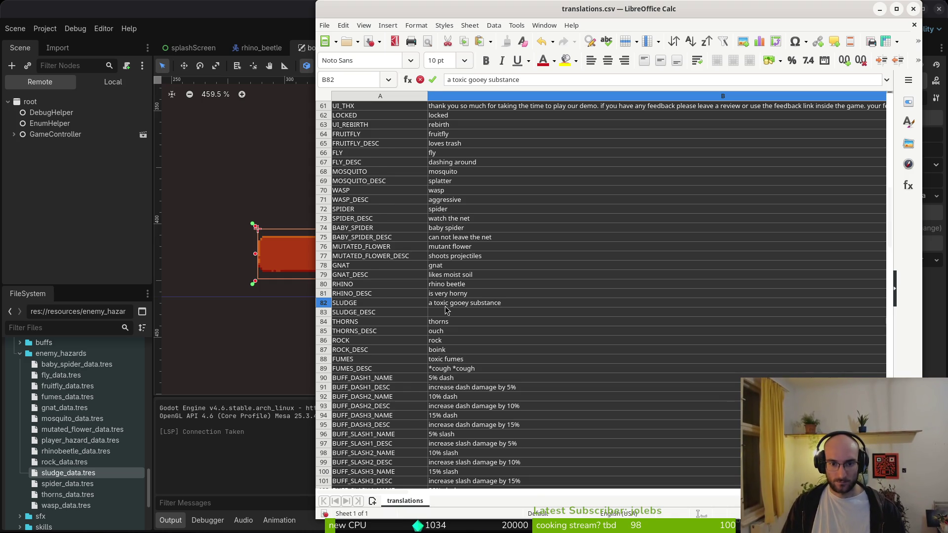
key(Return)
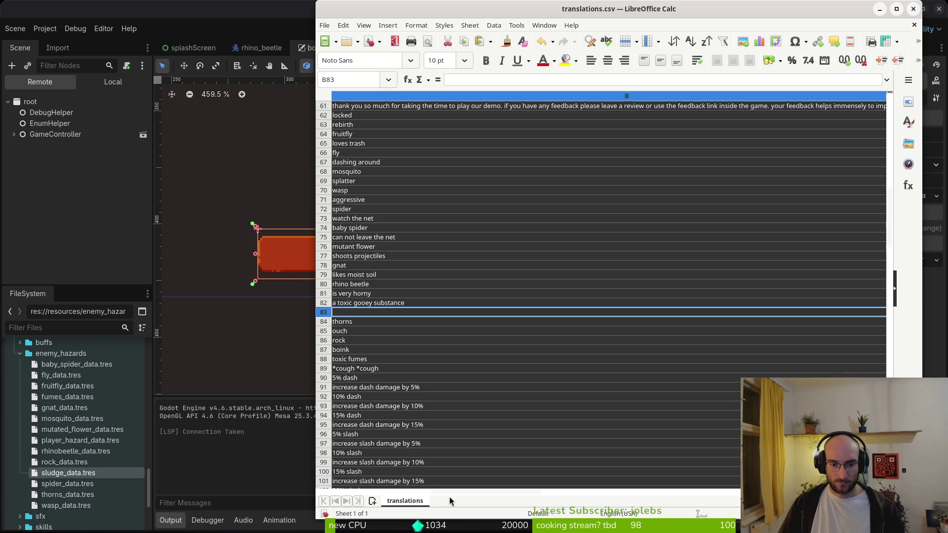
Widen column B to show the full texts and move the Calc window aside to reveal Godot
drag(434, 496, 417, 499)
click(401, 96)
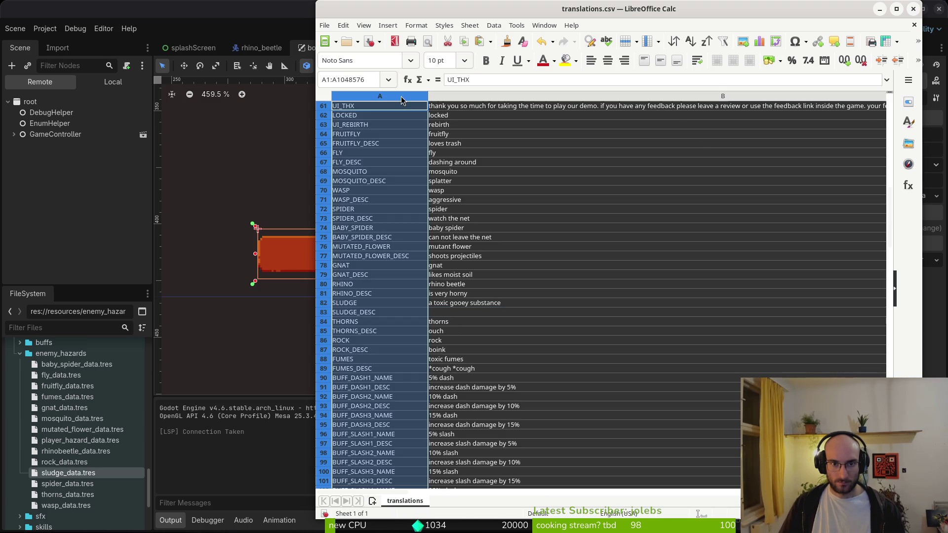
click(443, 311)
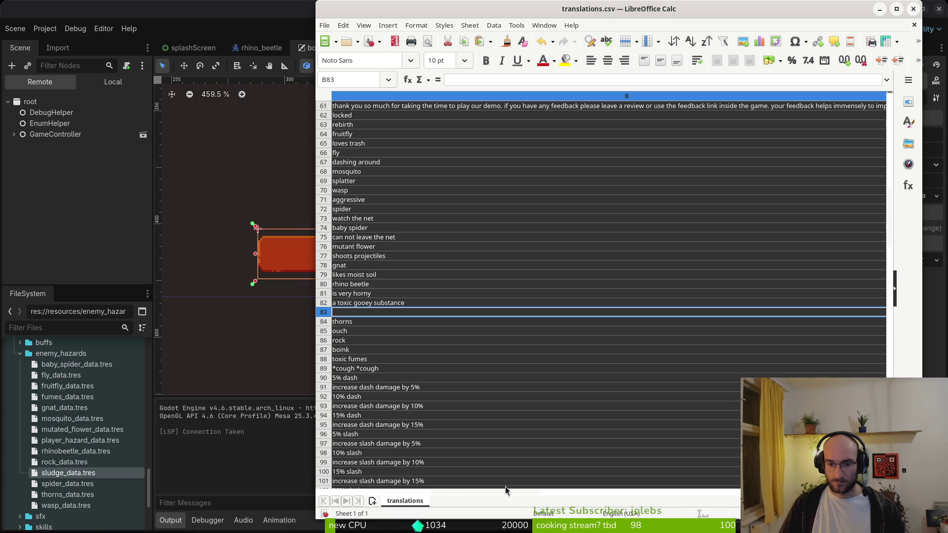
mouse_move(528, 492)
mouse_down()
mouse_move(676, 493)
mouse_move(637, 499)
mouse_up()
drag(316, 75, 117, 75)
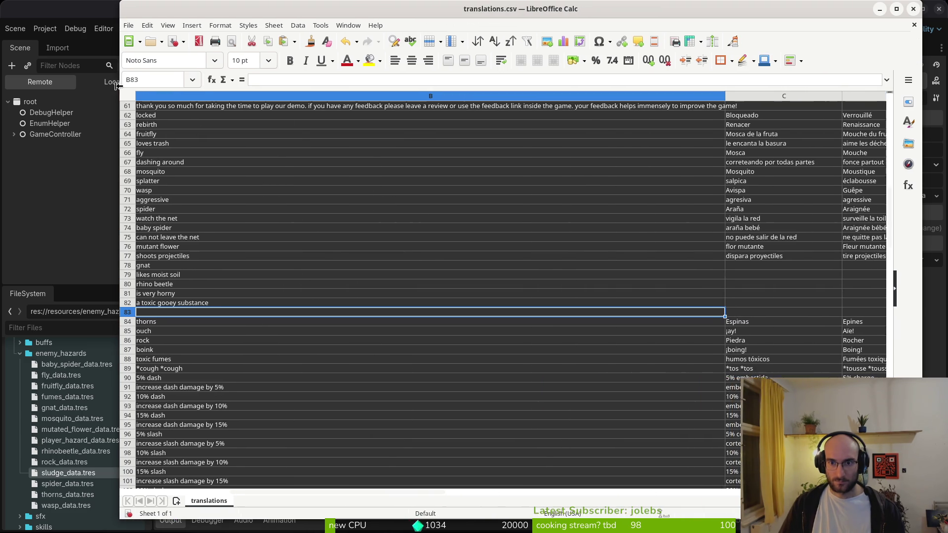
mouse_move(722, 96)
mouse_down()
mouse_move(300, 107)
mouse_move(420, 107)
mouse_up()
drag(398, 492, 343, 492)
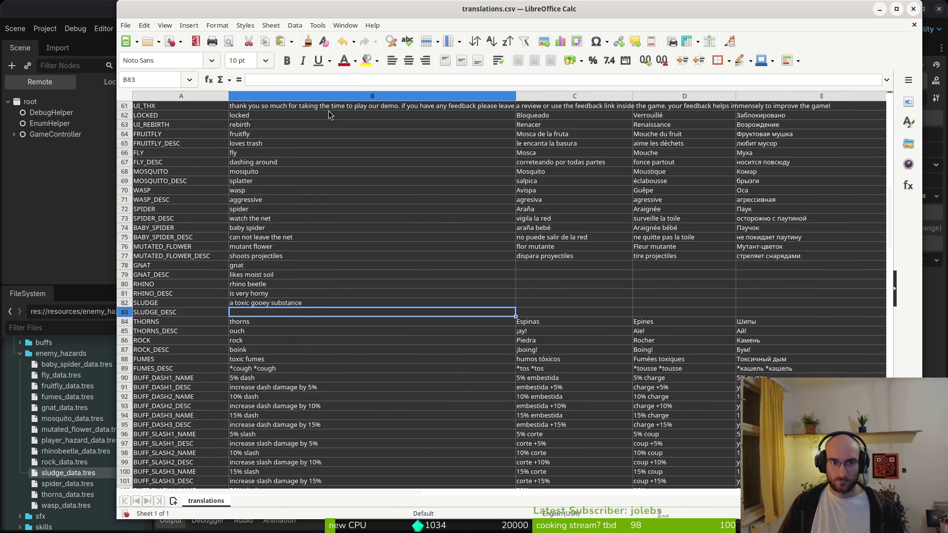
drag(303, 14, 417, 24)
mouse_move(246, 24)
mouse_down()
mouse_move(444, 23)
mouse_move(434, 13)
mouse_move(376, 9)
mouse_move(469, 9)
mouse_move(408, 9)
mouse_move(477, 19)
mouse_up()
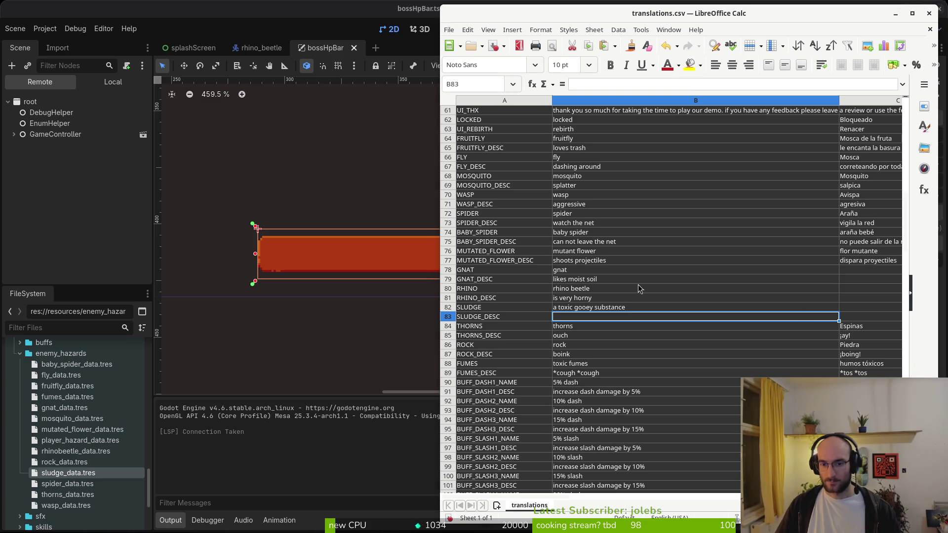
Set the SLUDGE name to 'sludge' and SLUDGE_DESC to 'a toxic liquid'
key(ctrl+z)
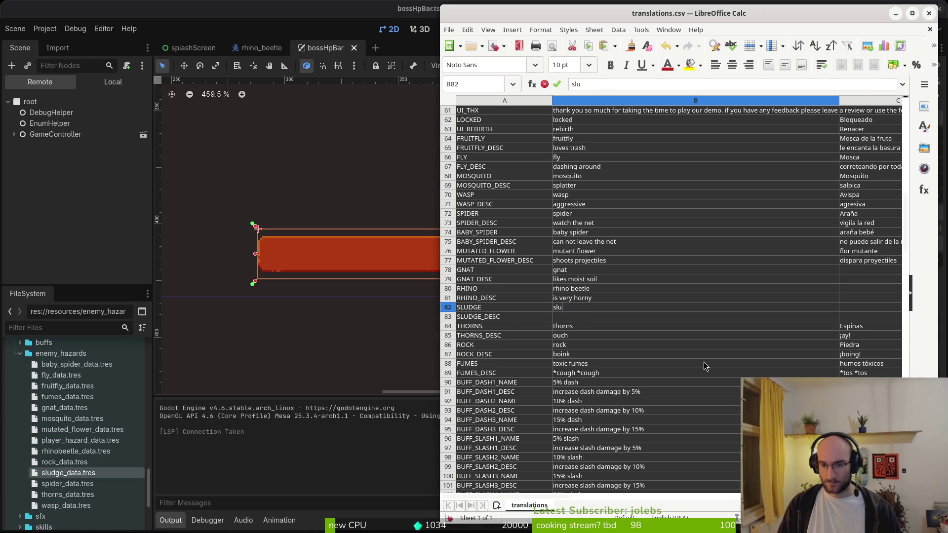
key(Down)
text(a toxic )
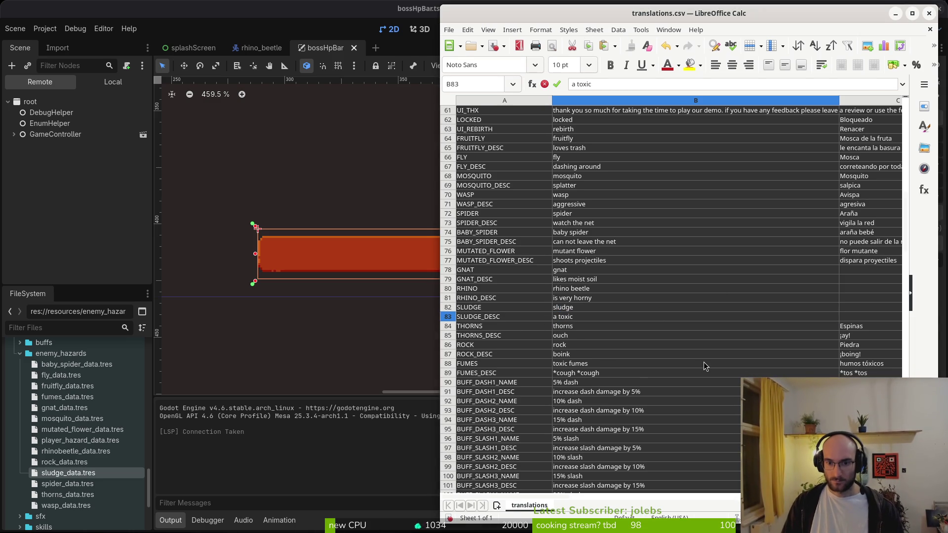
text(liquid)
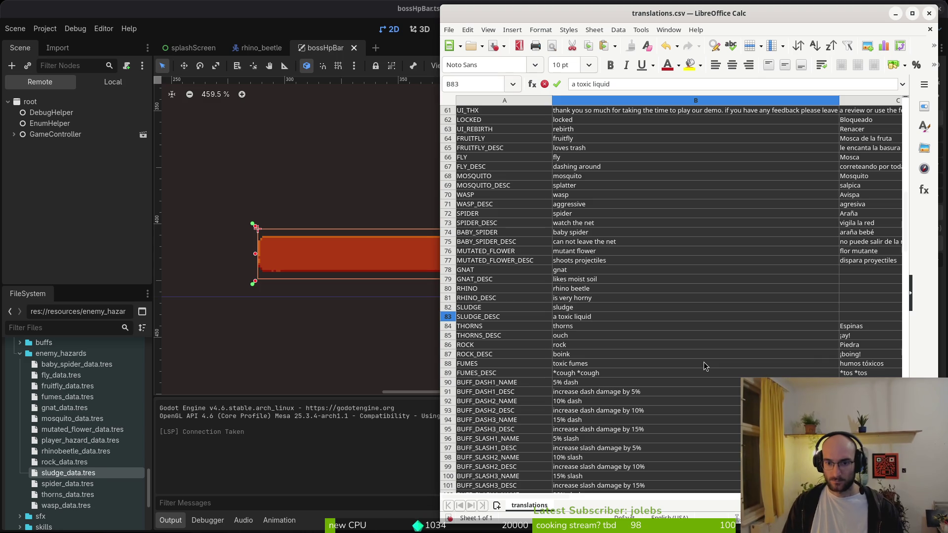
key(Return)
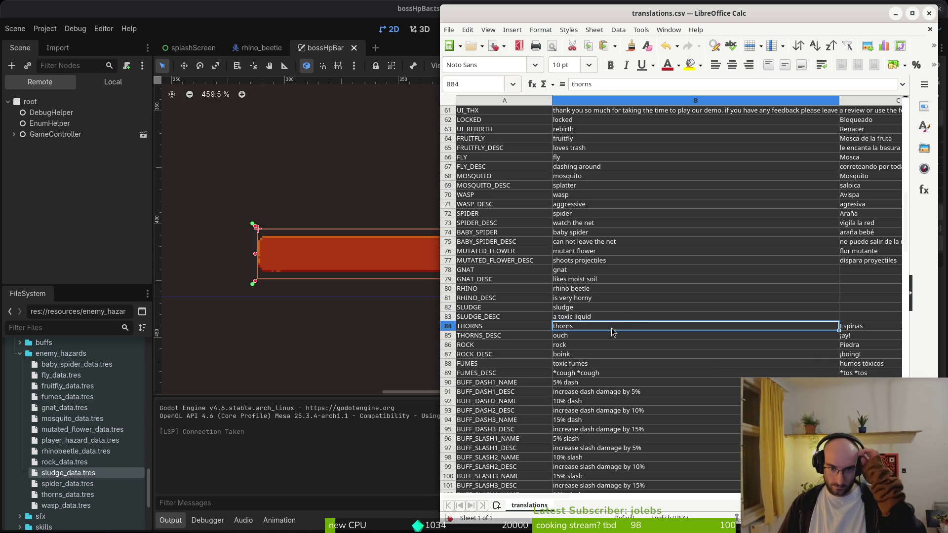
click(581, 337)
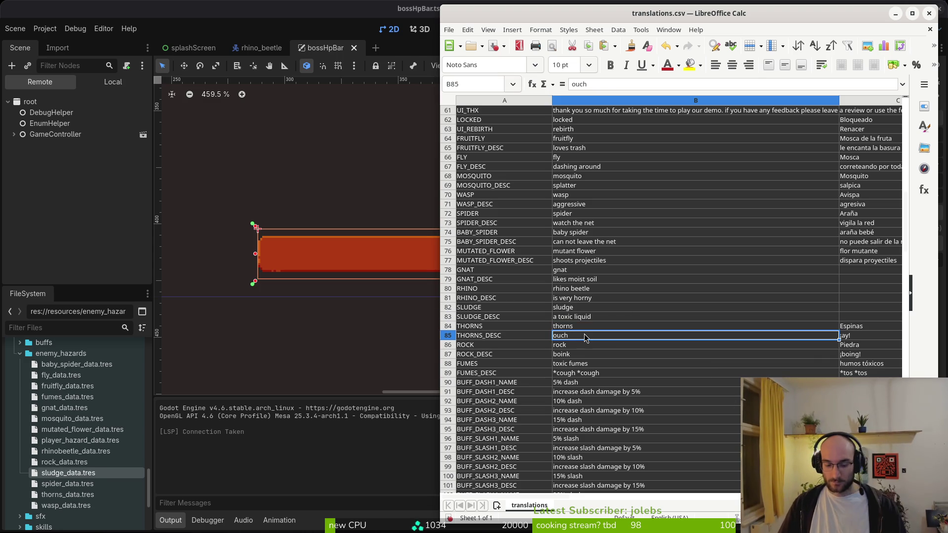
Save translations.csv, keeping the Text CSV format
key(ctrl+s)
click(738, 316)
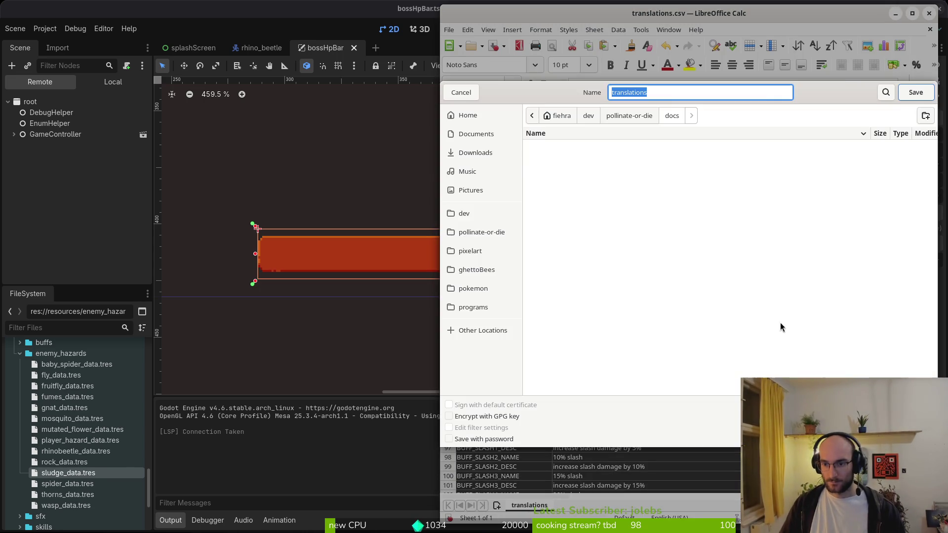
key(Escape)
key(ctrl+s)
click(767, 315)
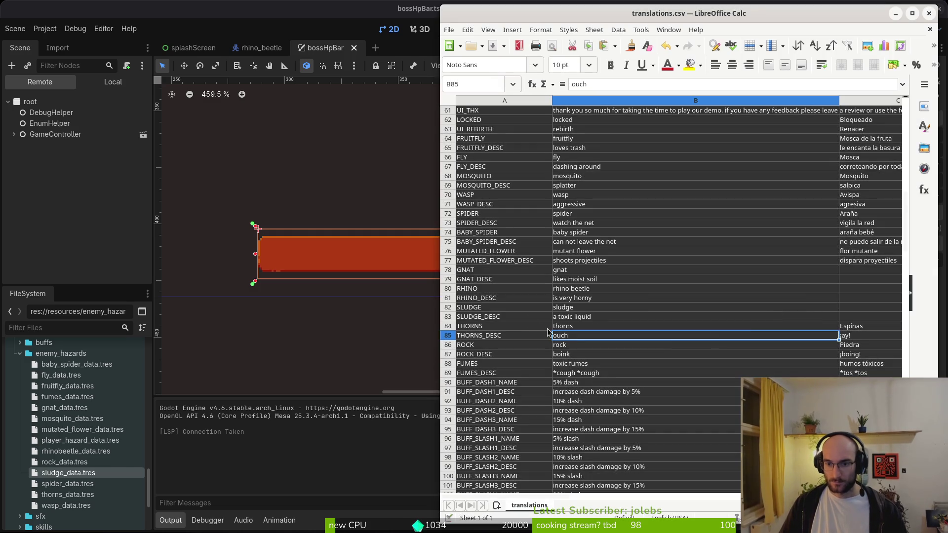
click(91, 204)
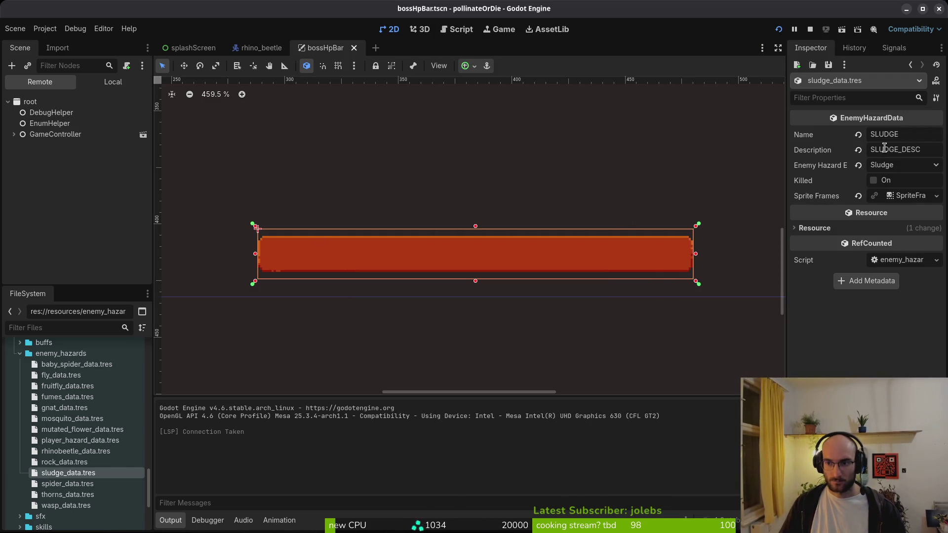
click(63, 509)
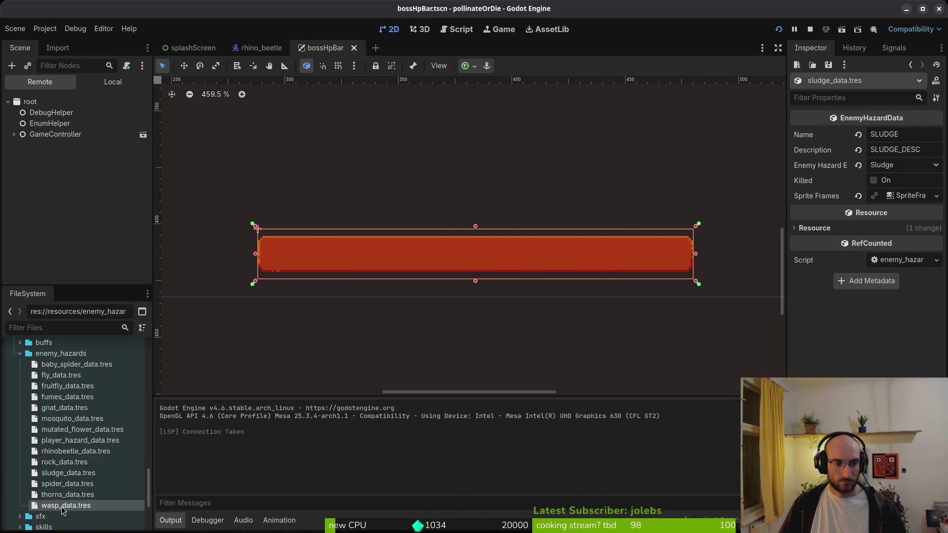
key(alt+Tab)
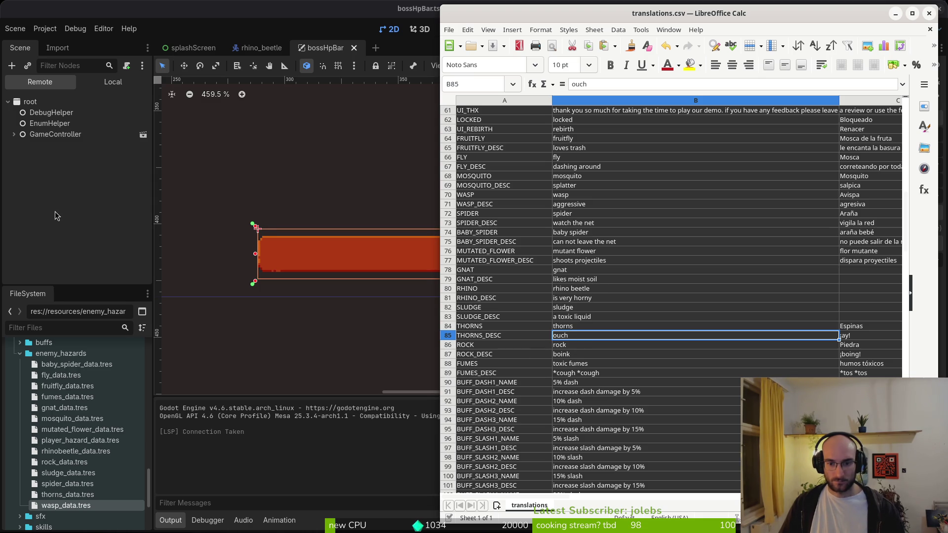
key(alt+Tab)
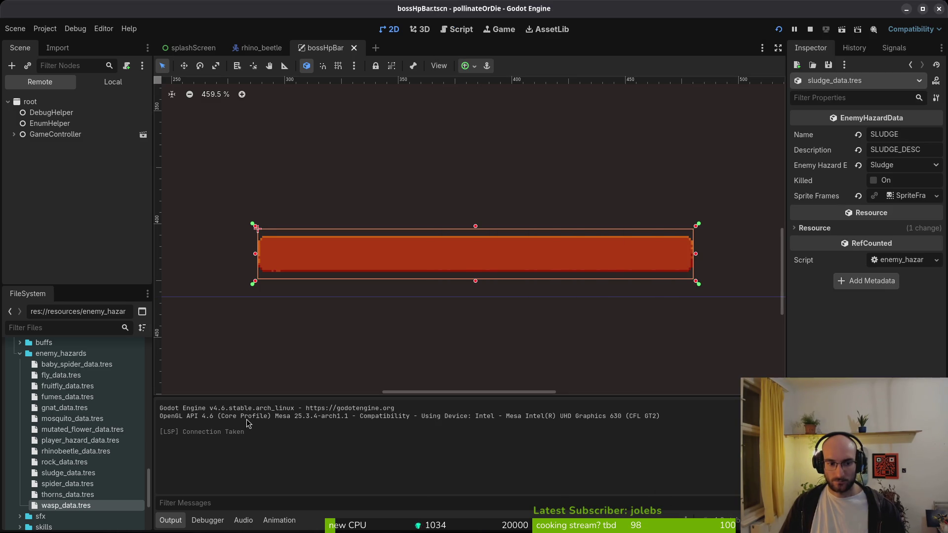
key(alt+Tab)
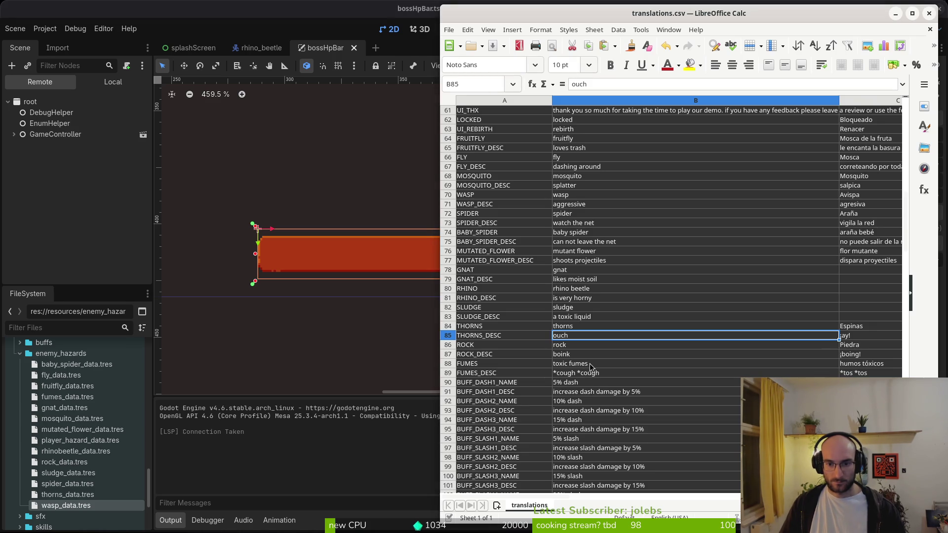
click(78, 237)
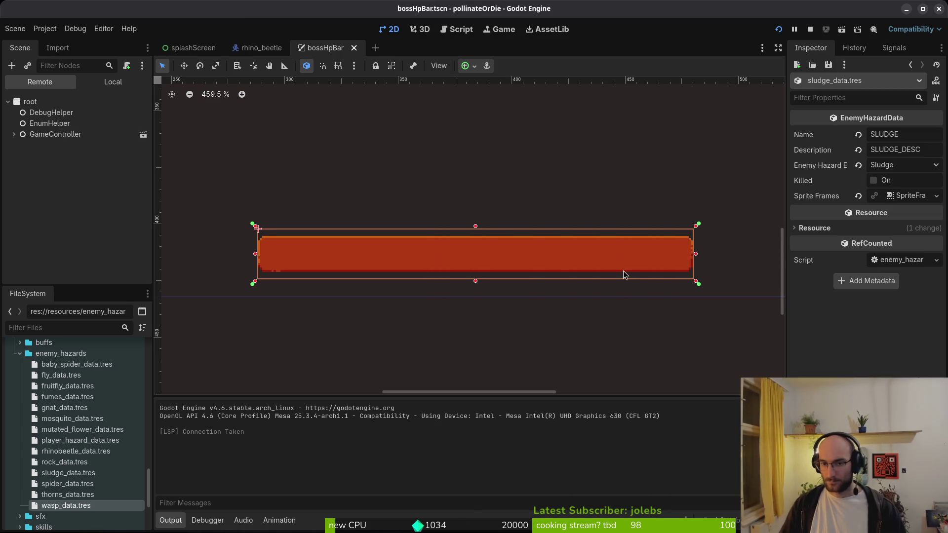
Close the bossHpBar scene tab, respawn from the 'killed by SLUDGE' screen, and close the game window
click(355, 48)
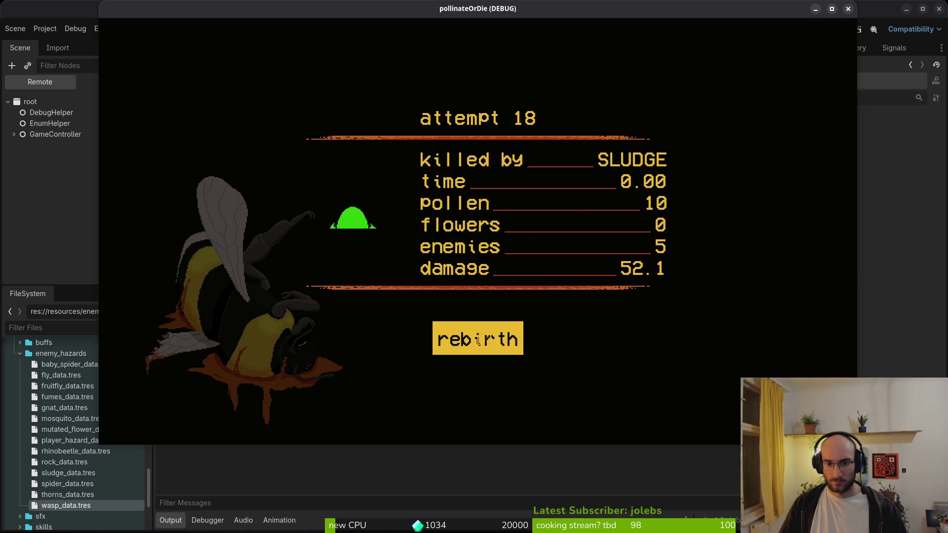
click(480, 340)
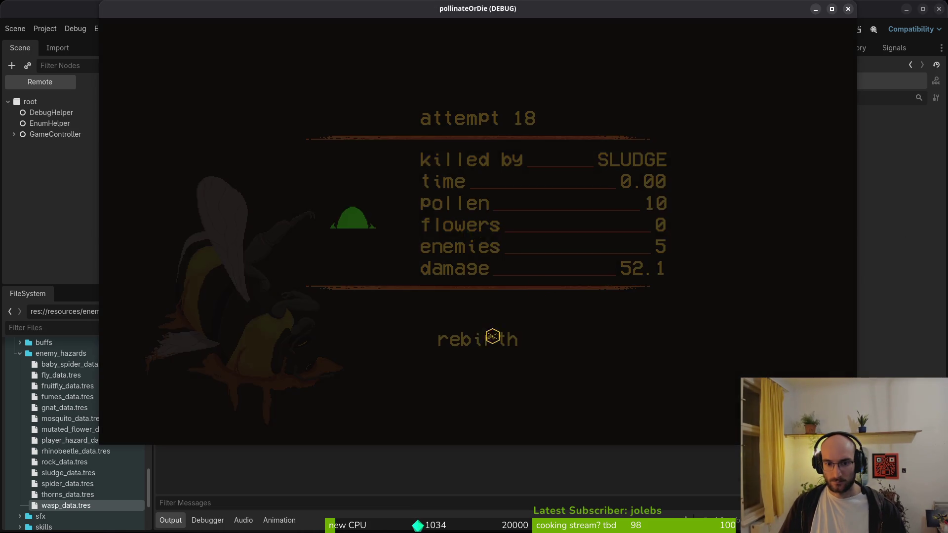
click(848, 8)
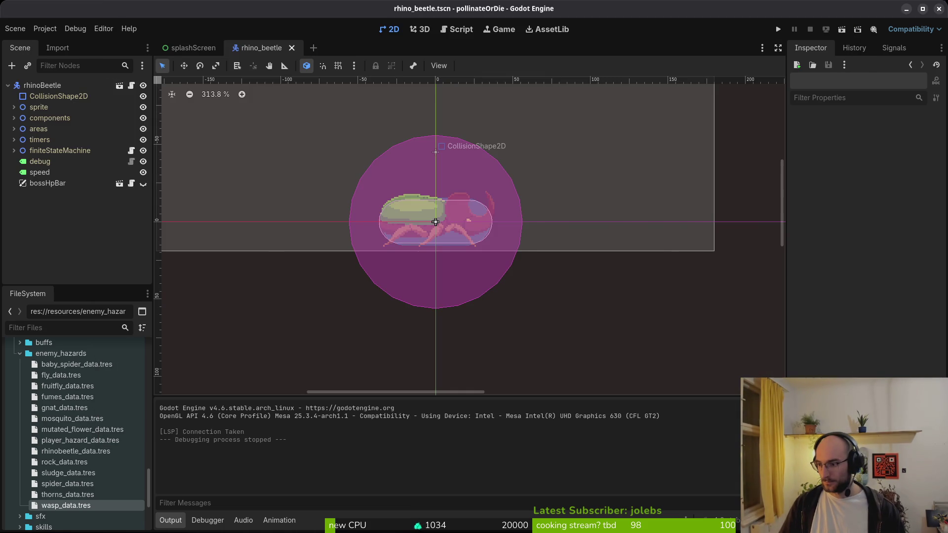
key(super+1)
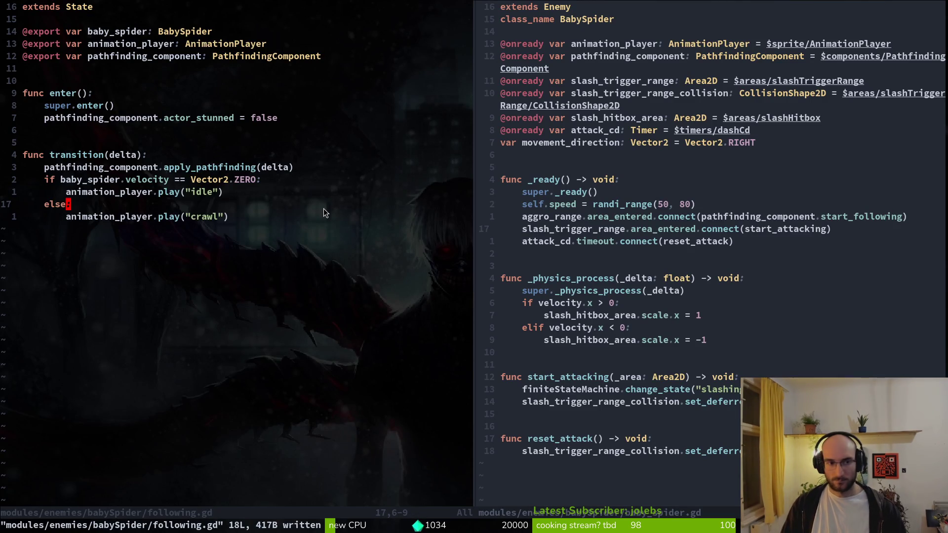
Close the following.gd split, quit Neovim, and relaunch vim with the file finder
text(:q)
key(Return)
text(:q)
key(Return)
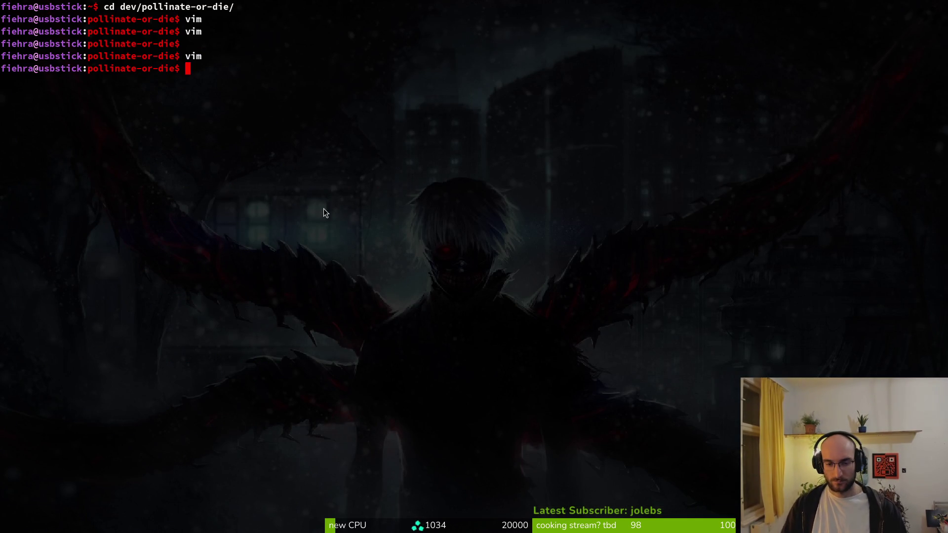
key(super+2)
key(super+1)
key(Return)
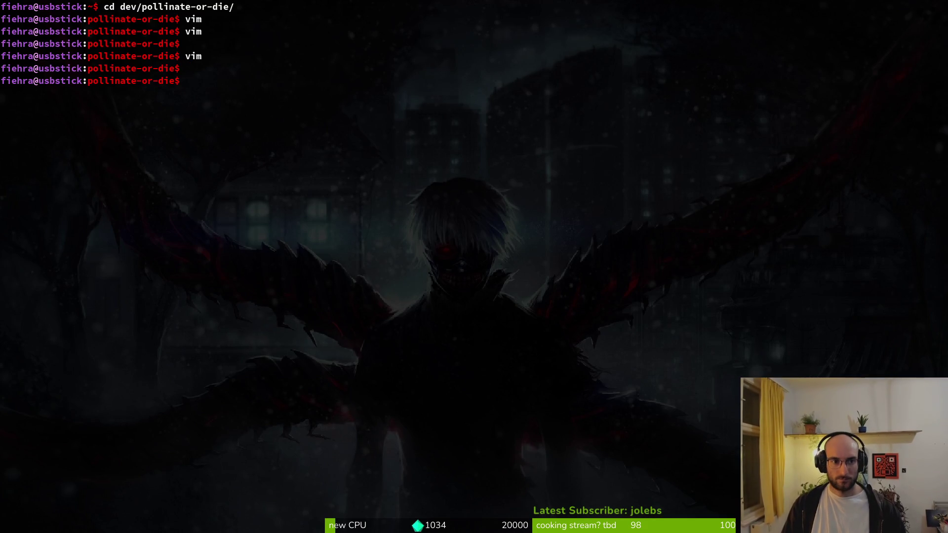
text(vim)
key(Return)
Open and save modules/core/state/following.state.gd, then launch the game with F5
text(followin)
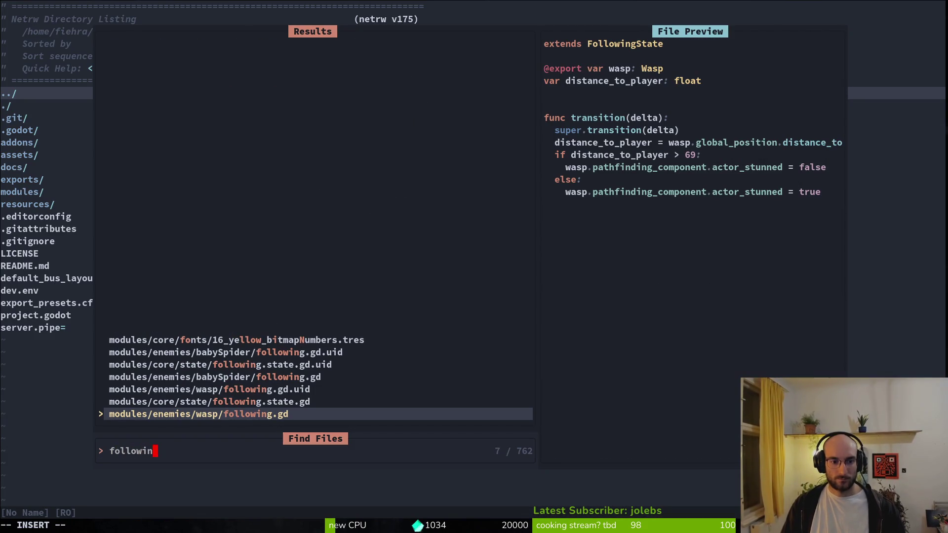
text(state)
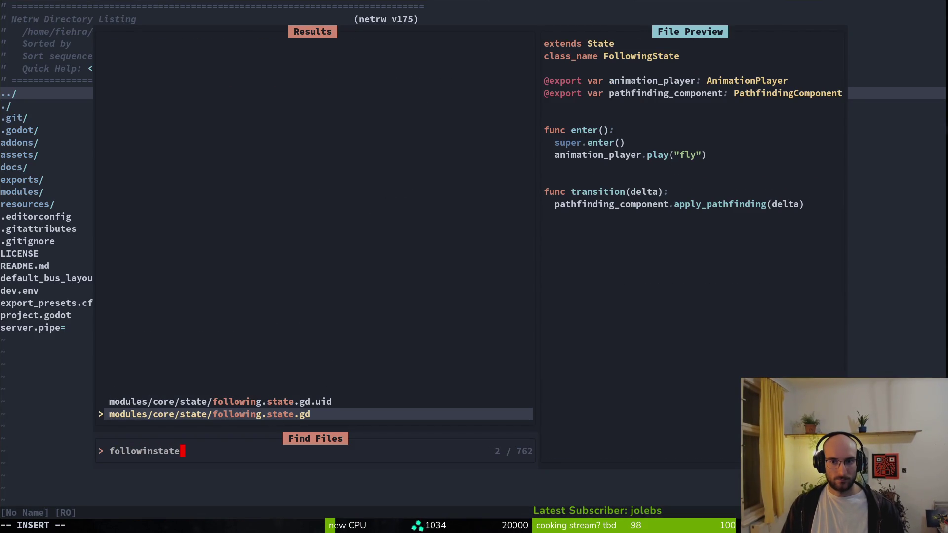
key(BackSpace)
key(BackSpace)
key(BackSpace)
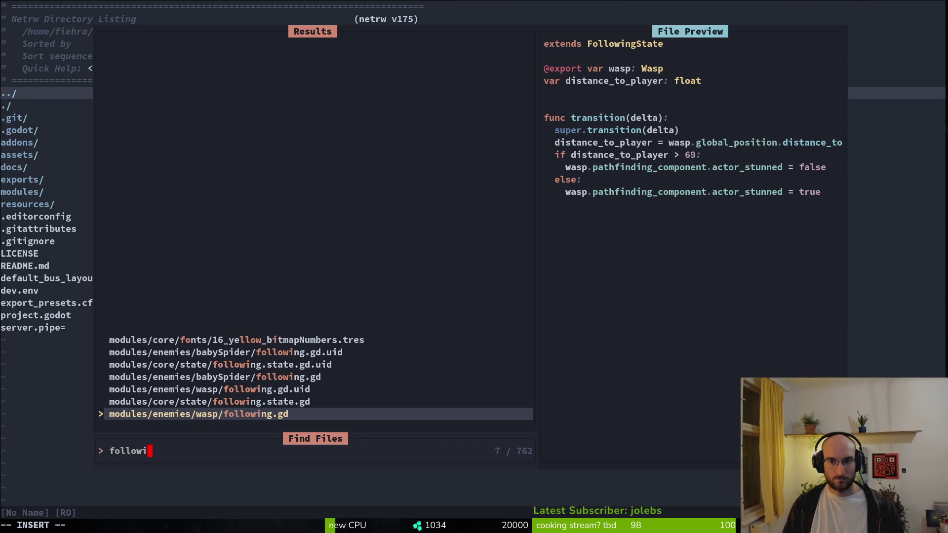
key(Up)
key(Up)
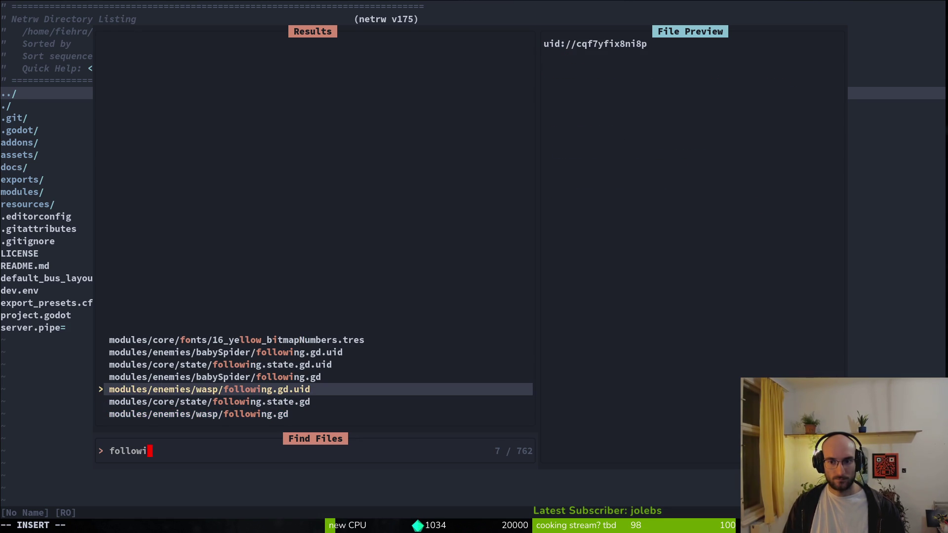
key(Up)
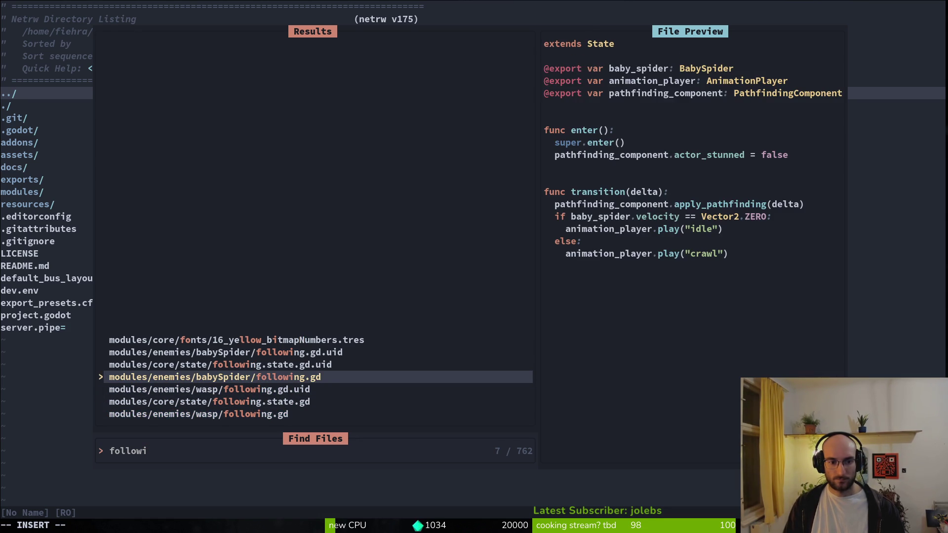
key(Up)
key(Down)
key(Down)
key(Down)
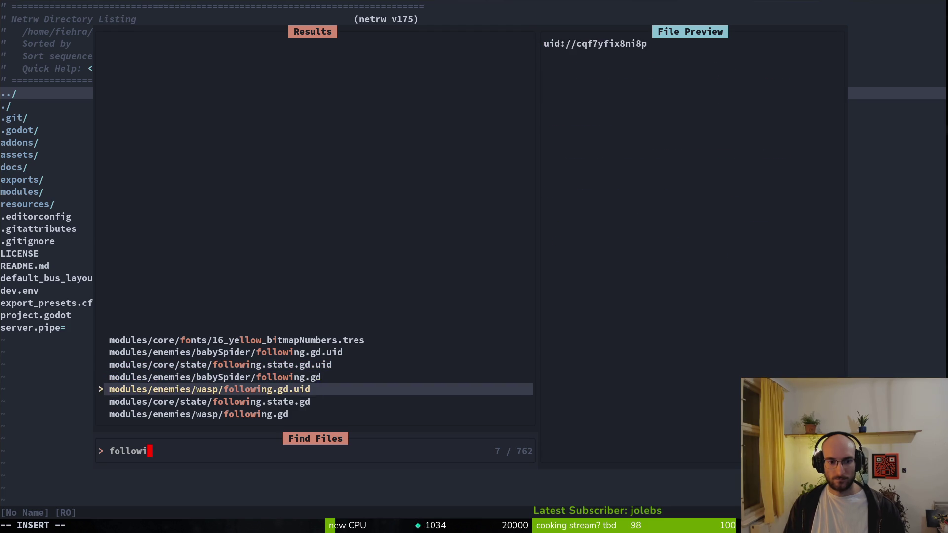
key(Return)
text(write)
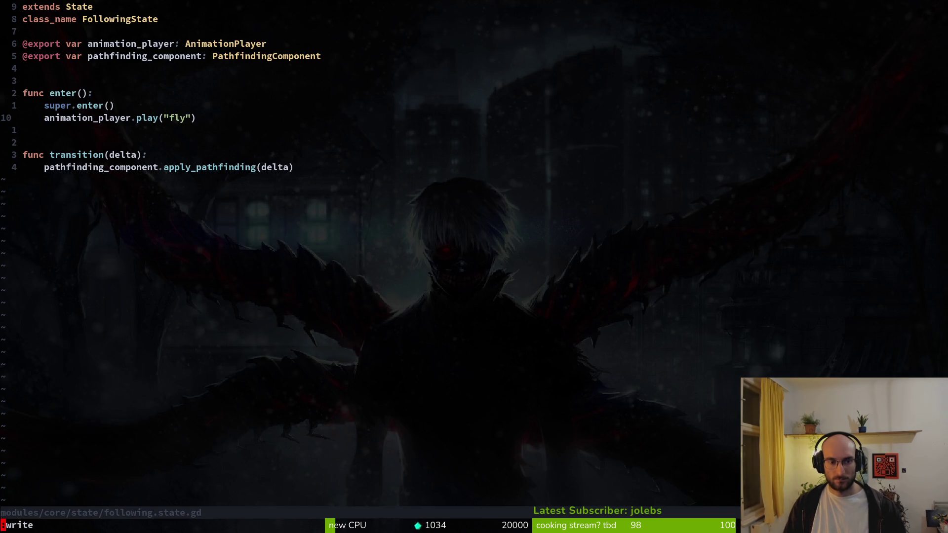
key(Return)
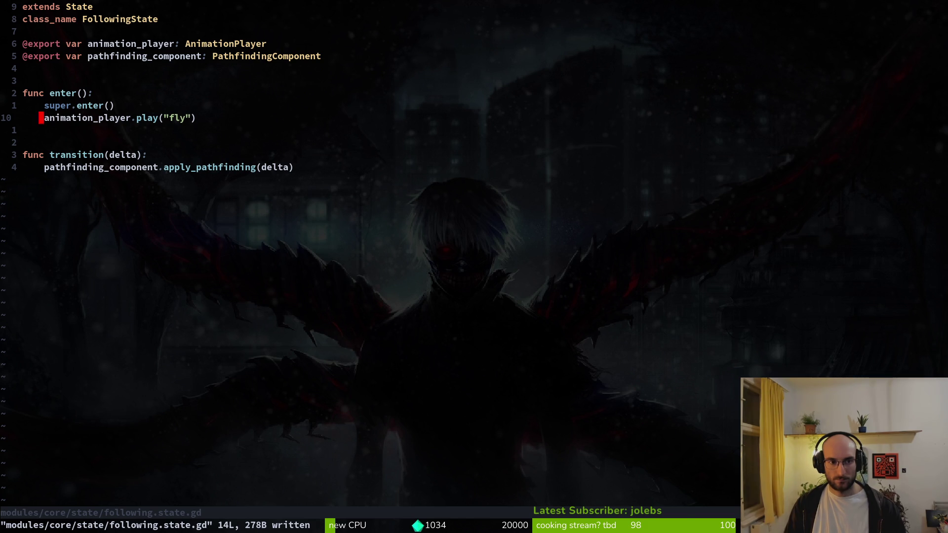
key(alt+Tab)
key(F5)
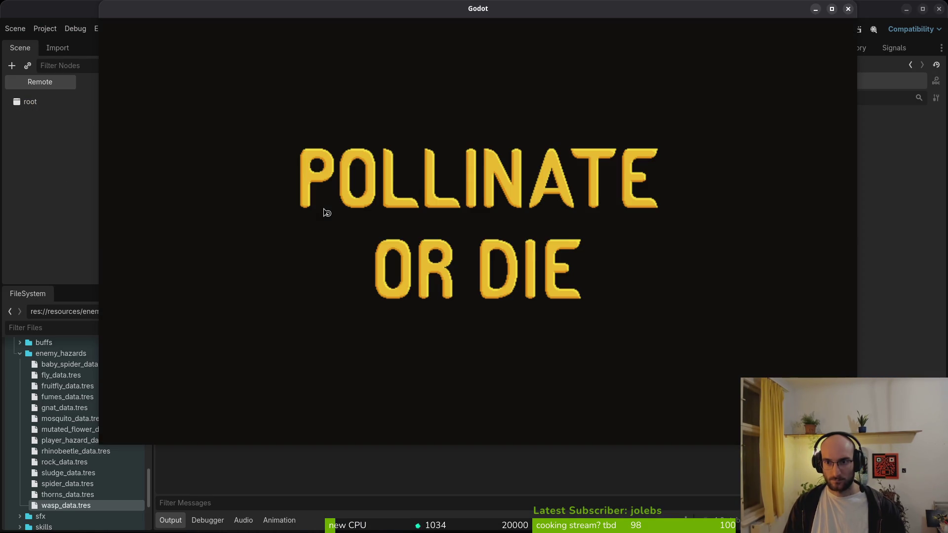
Quit the running game, show the Local scene tree, and open devlevel.tscn
key(Down)
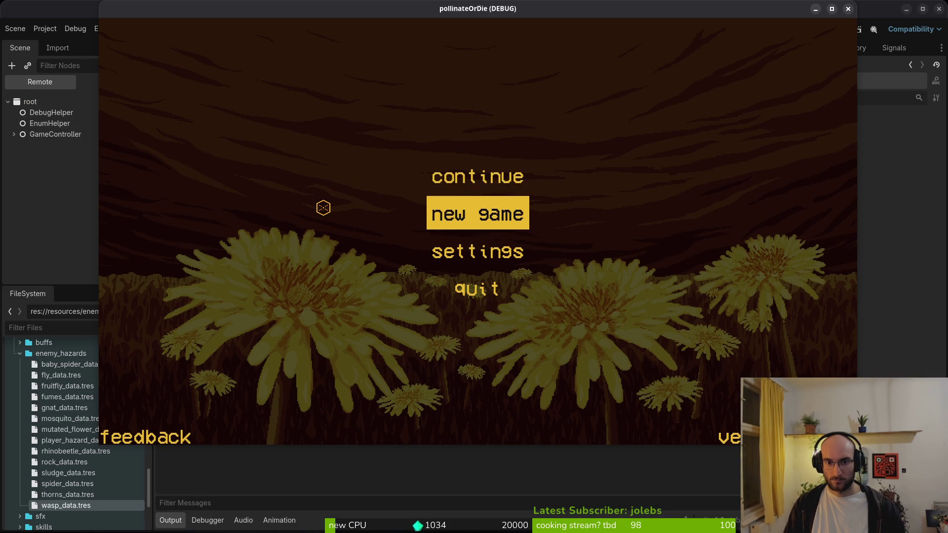
key(Up)
key(F8)
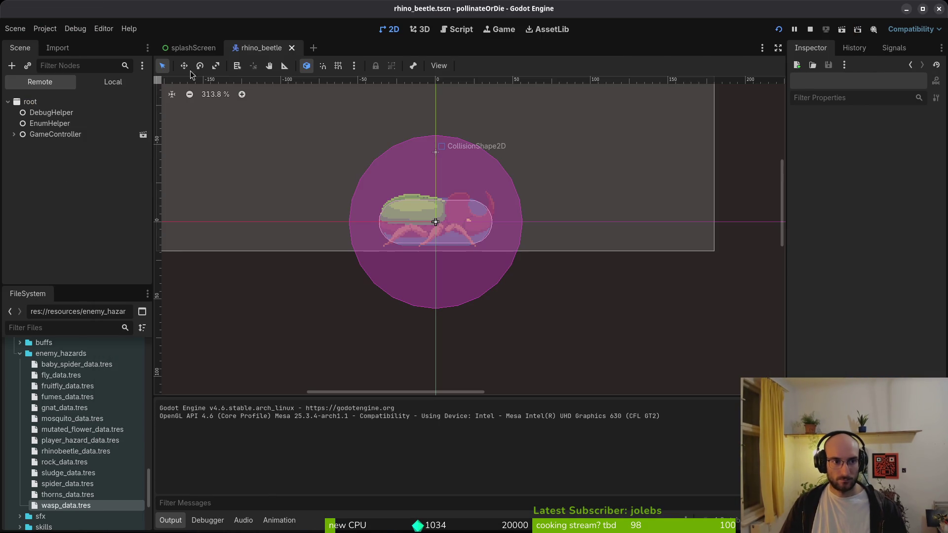
click(113, 82)
key(ctrl+shift+o)
text(devlevel)
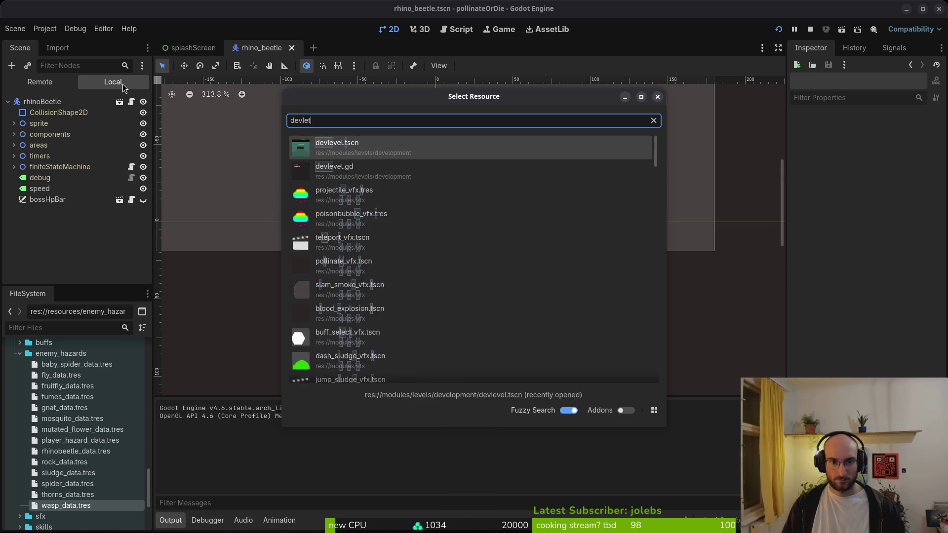
key(Return)
Set the wave-1 enemySpawnMarker's Enemy Type to Fly and save the scene
click(74, 210)
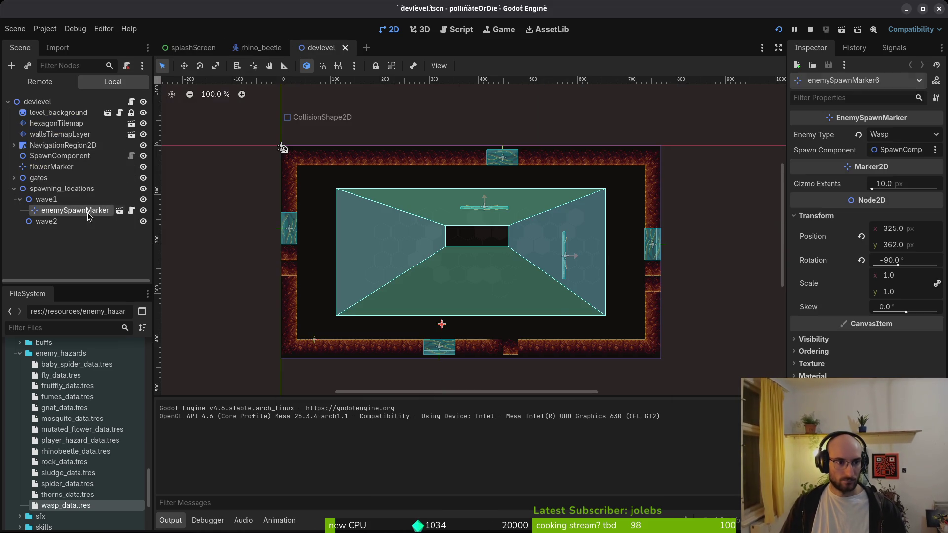
click(896, 150)
key(Escape)
click(899, 134)
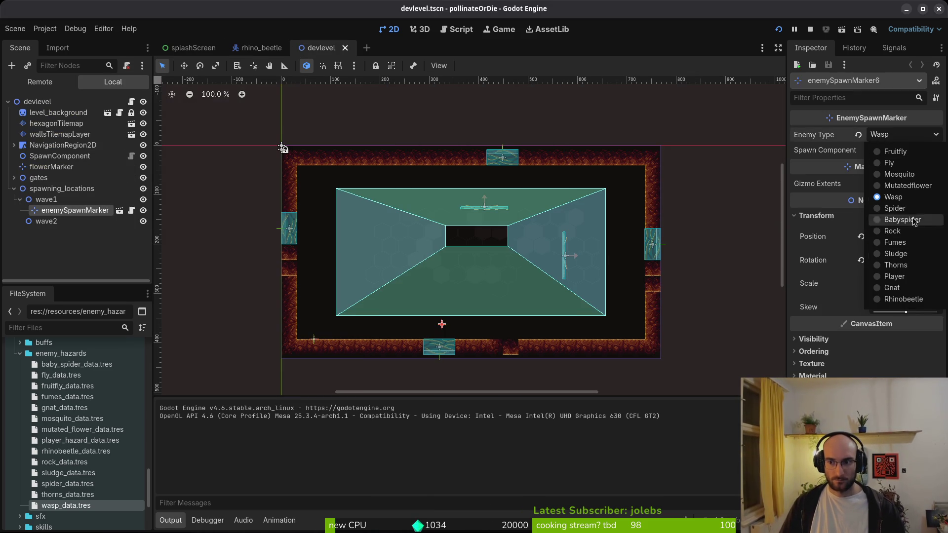
click(906, 167)
key(ctrl+s)
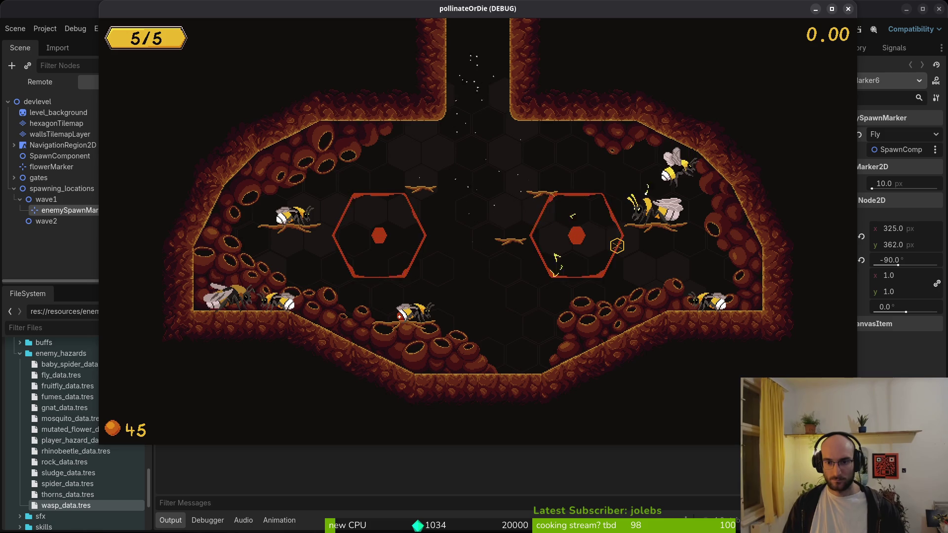
Fly the bee around the dev level, slashing at the fly and luring it to follow
key(a)
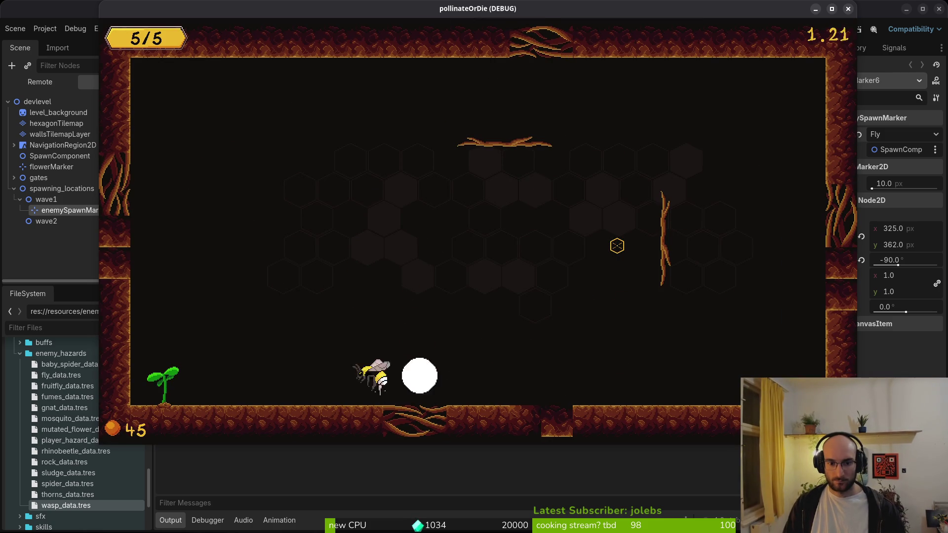
key(s)
key(d)
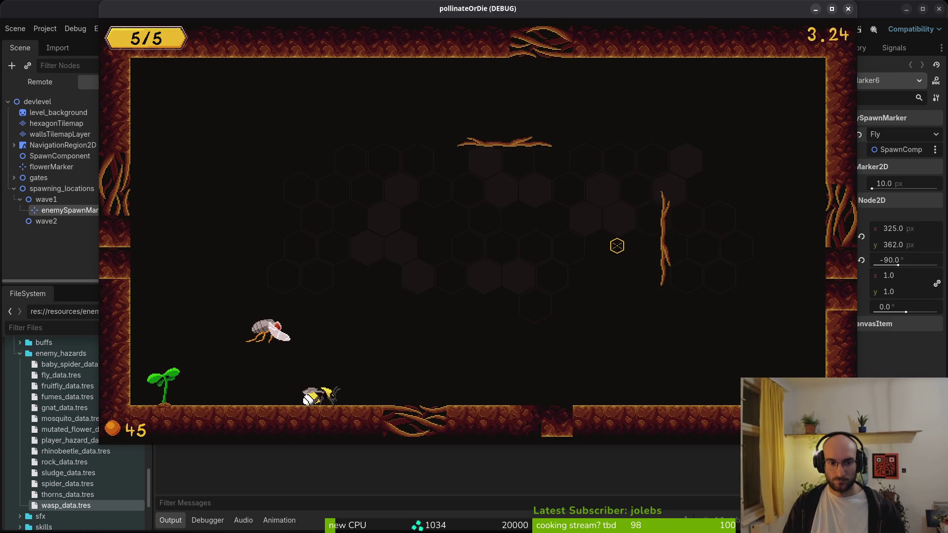
key(w)
key(s)
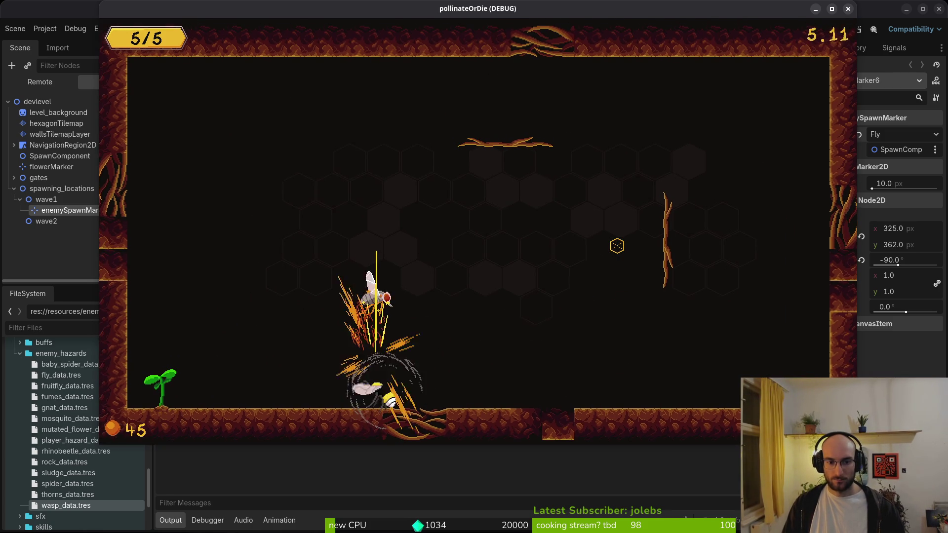
key(d)
key(w)
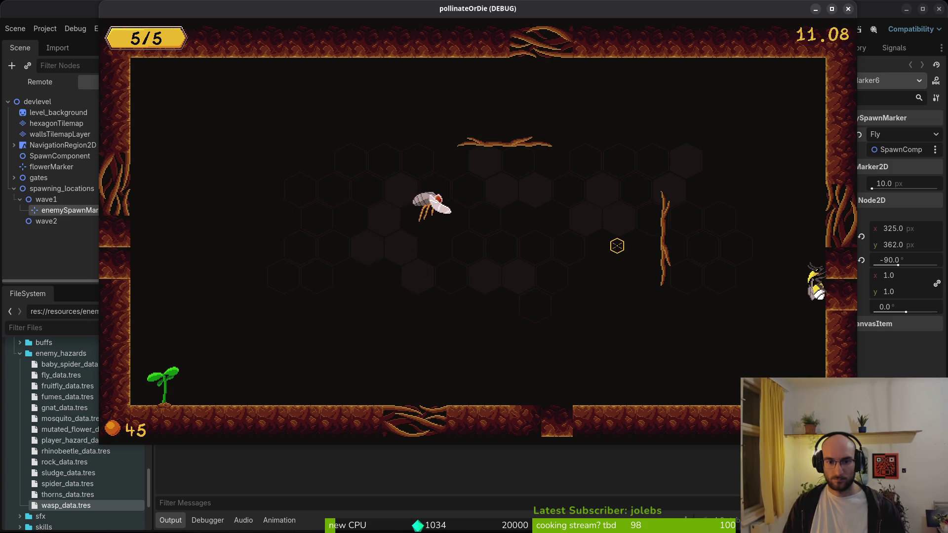
key(a)
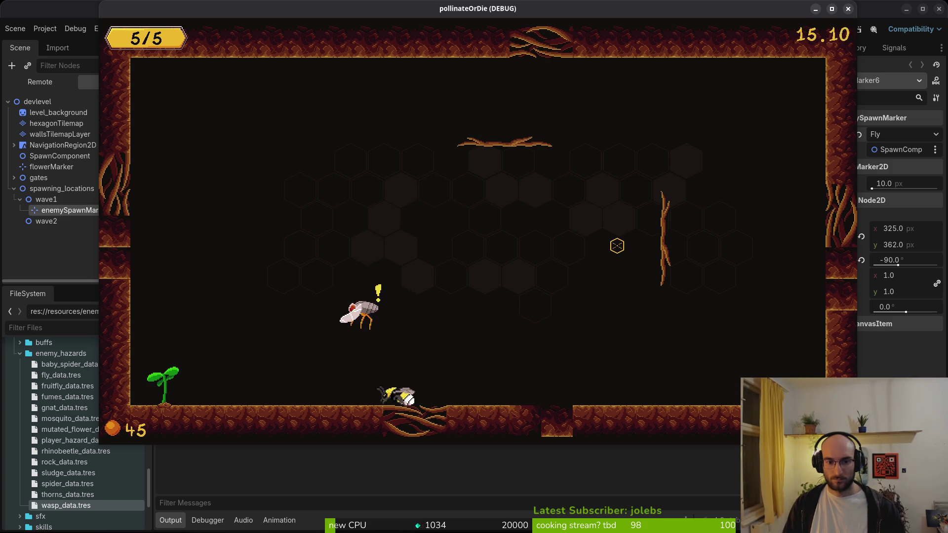
key(d)
key(d)
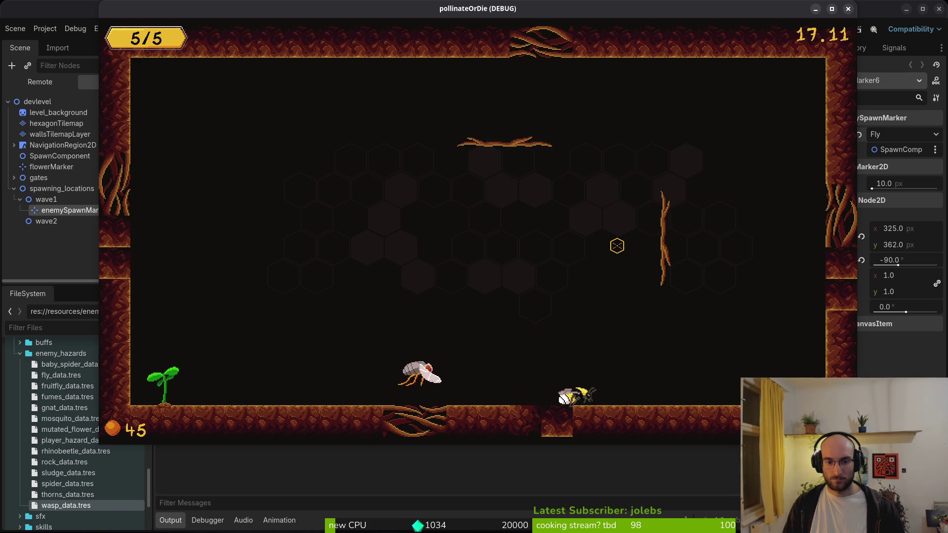
key(d)
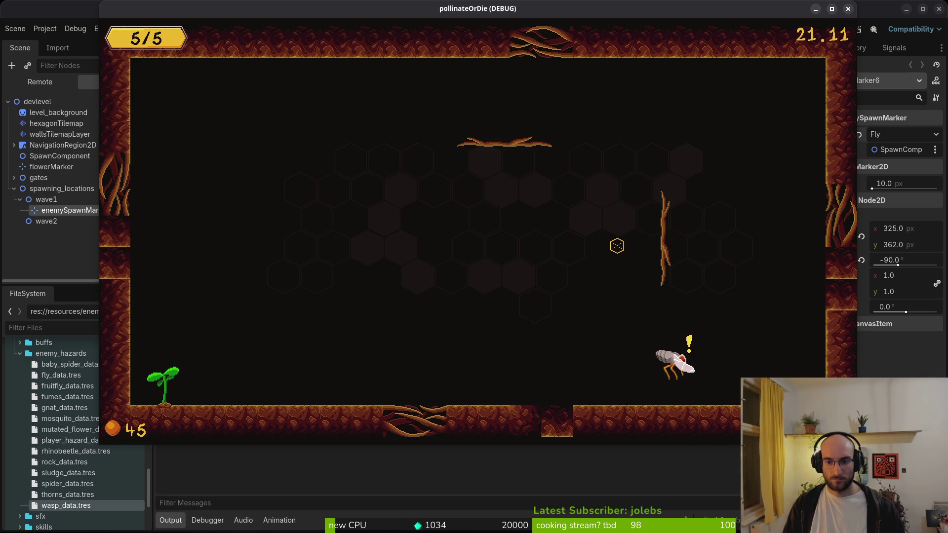
key(a)
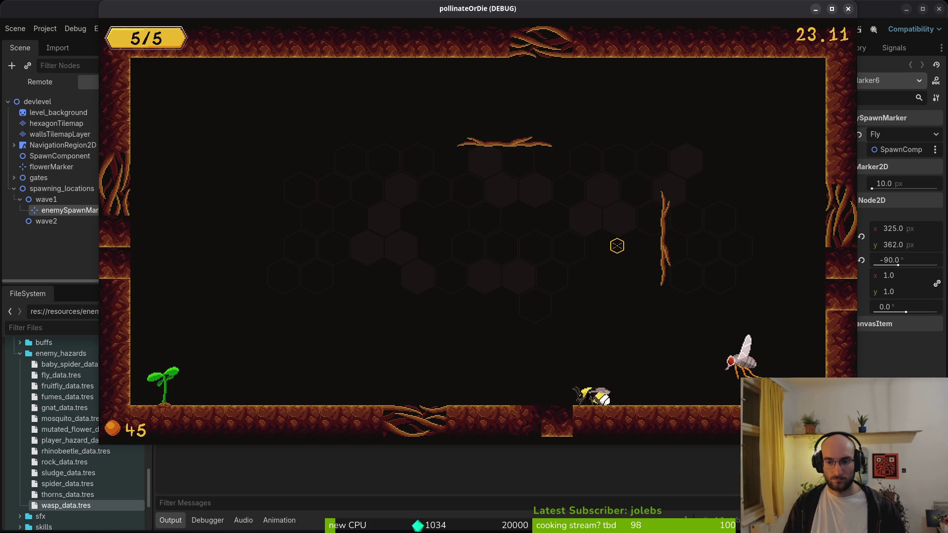
key(a)
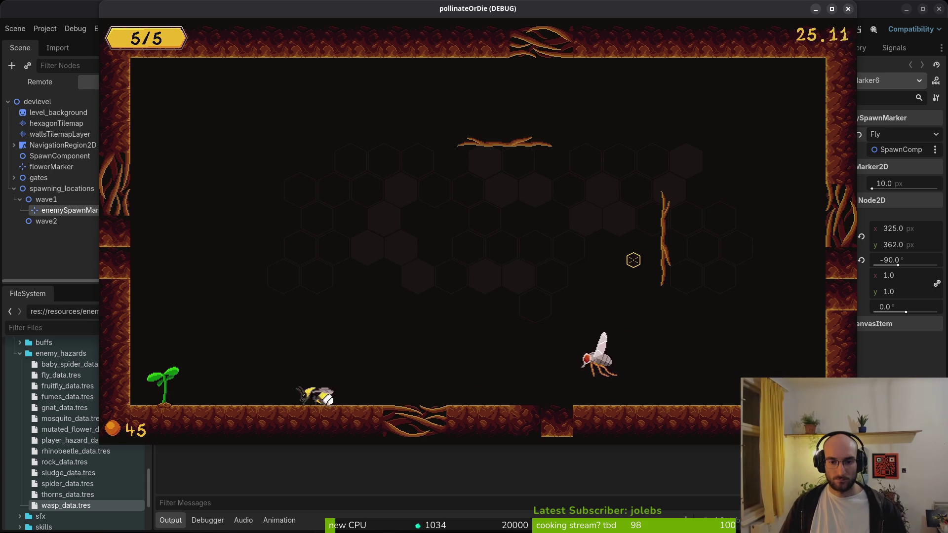
Pause the game and open its general Settings menu
key(Escape)
key(Down)
key(Return)
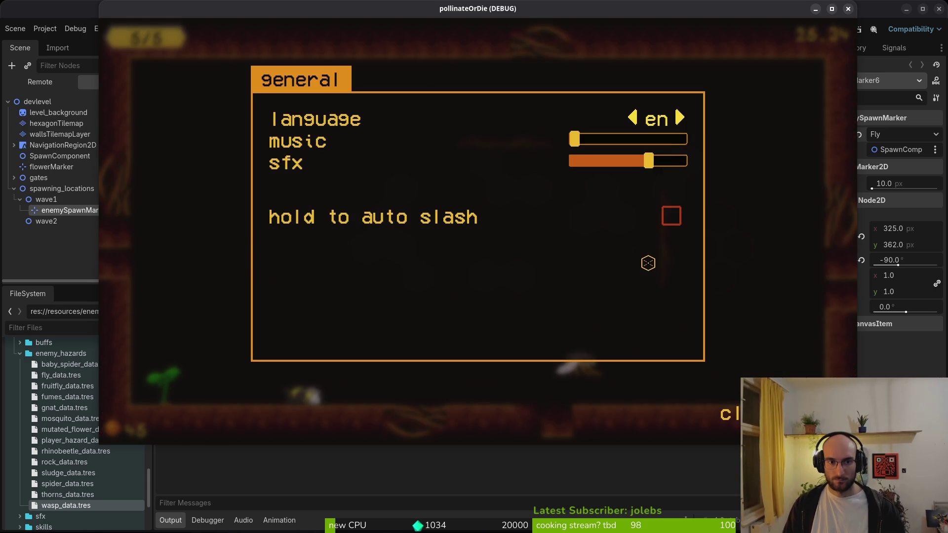
Open the Debugging options, resume, and move the bee left and right to test aggro
key(Escape)
key(Up)
key(Down)
key(Down)
key(Return)
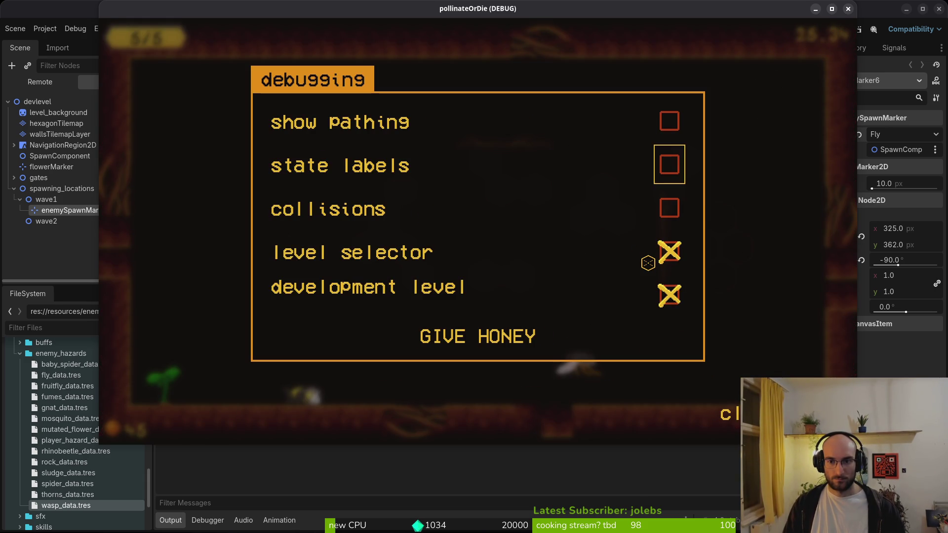
key(Escape)
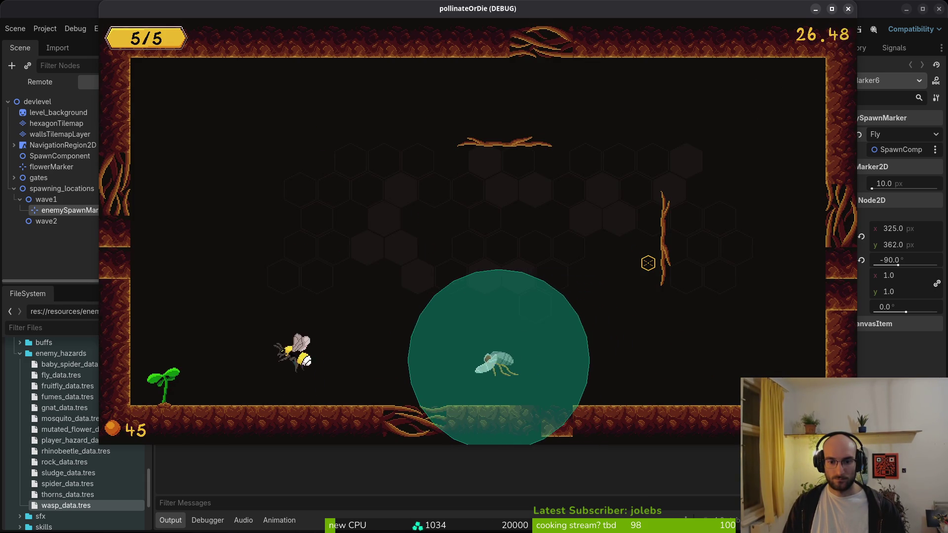
key(Left)
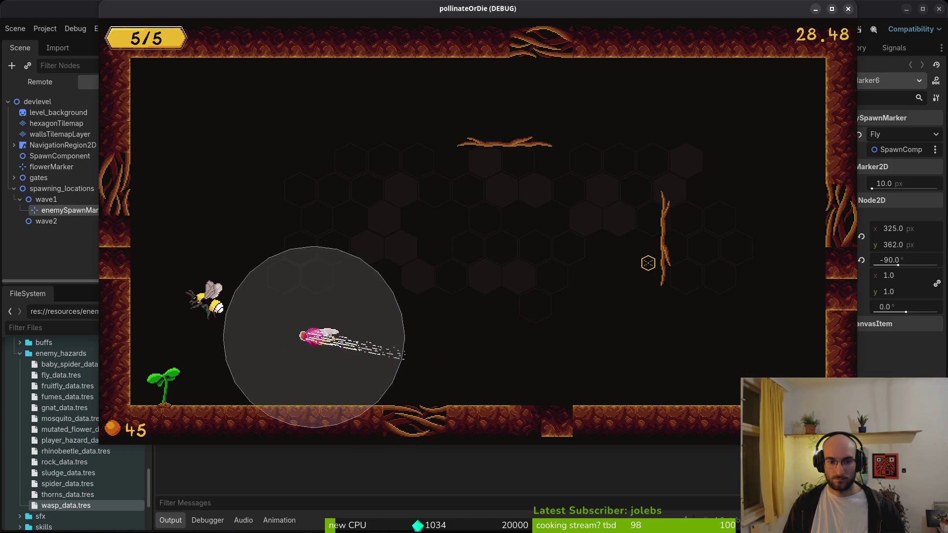
key(Right)
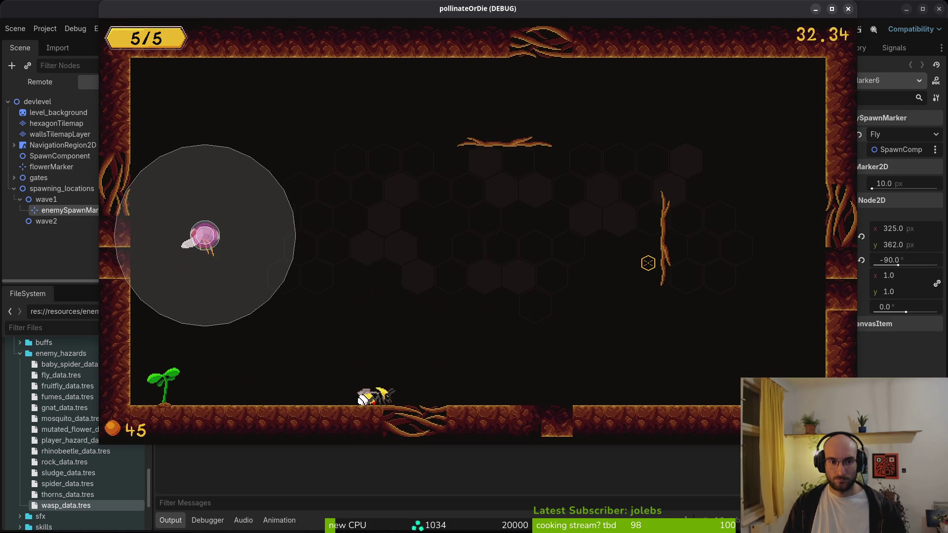
key(Right)
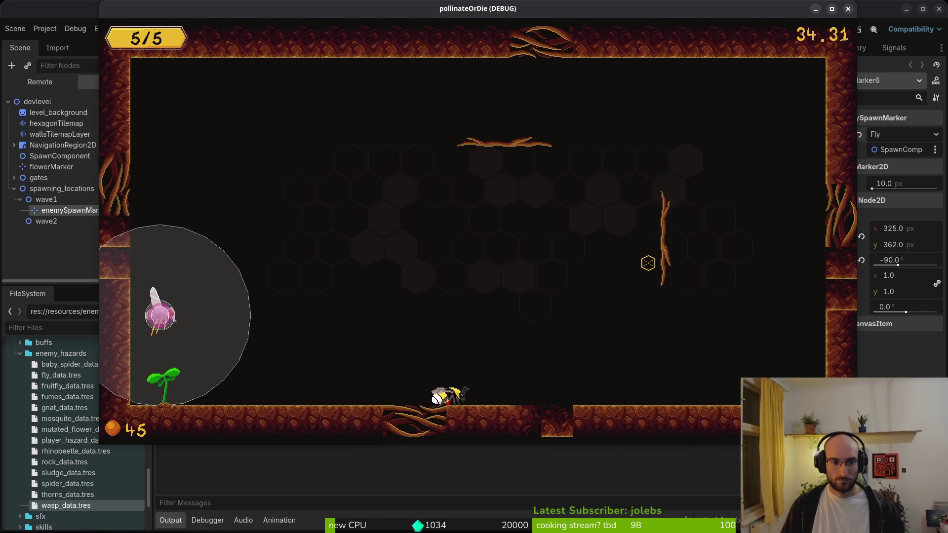
Enable 'state labels' in Debugging, resume play, and pause again at 65.23 seconds
key(Escape)
key(Down)
key(Return)
key(Return)
key(Escape)
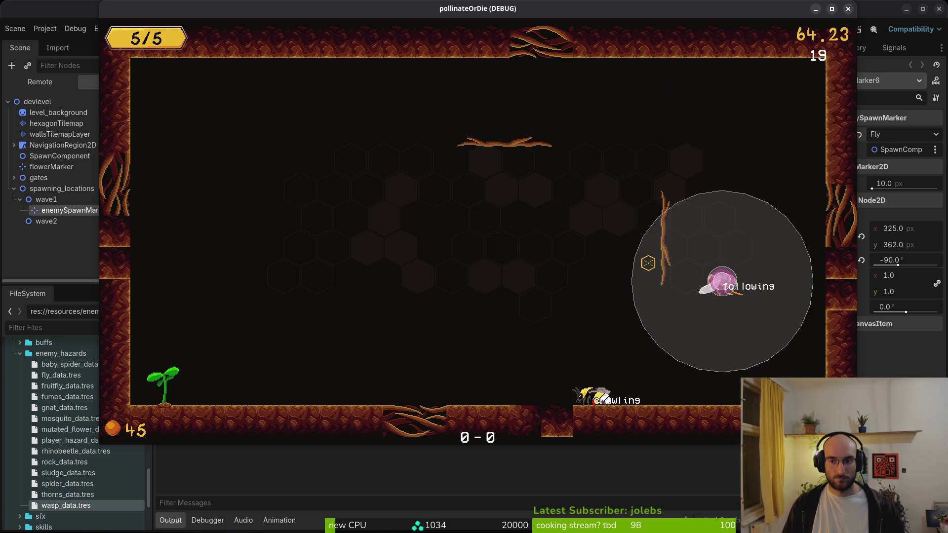
key(Escape)
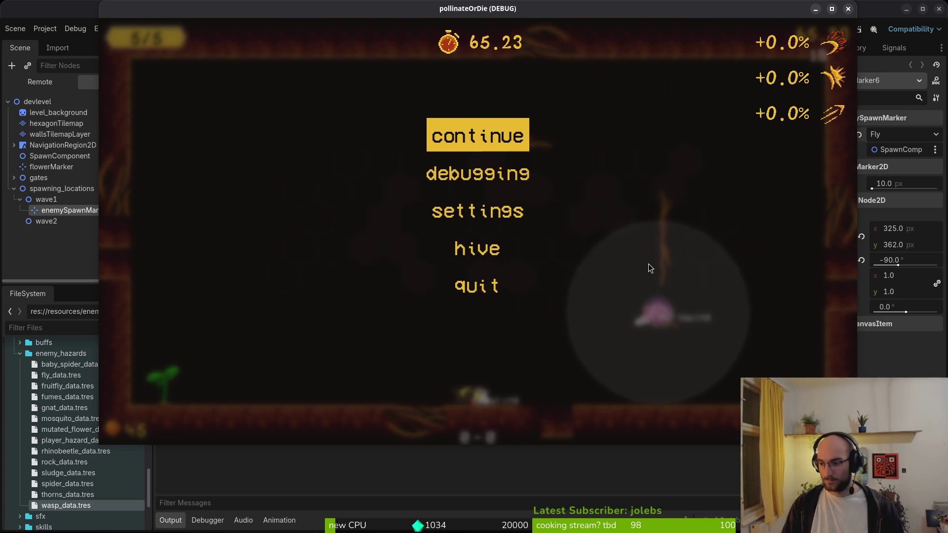
Open dashing.state.gd, then start and cancel a search for the idling state script
key(alt+Tab)
text(dashingsta)
key(Return)
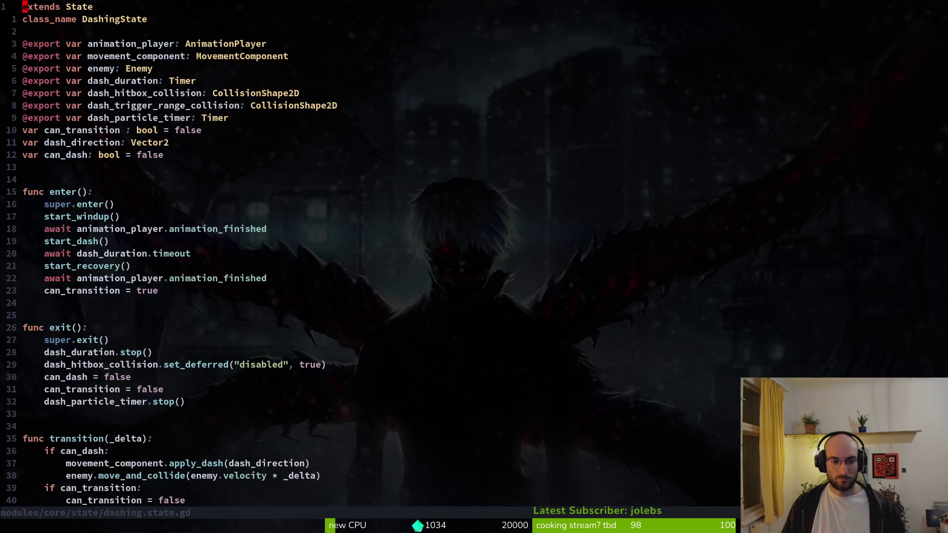
key(z)
key(z)
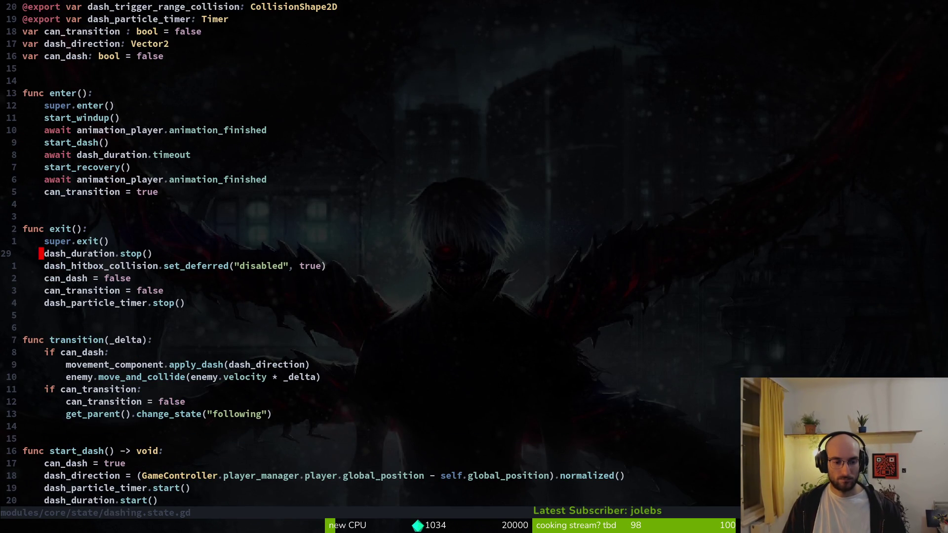
key(space)
key(f)
key(f)
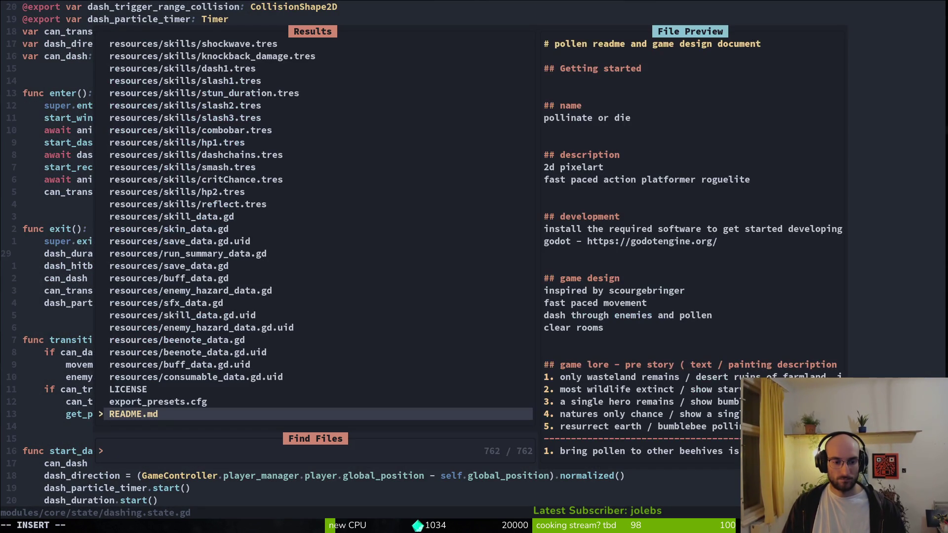
text(idlingsate)
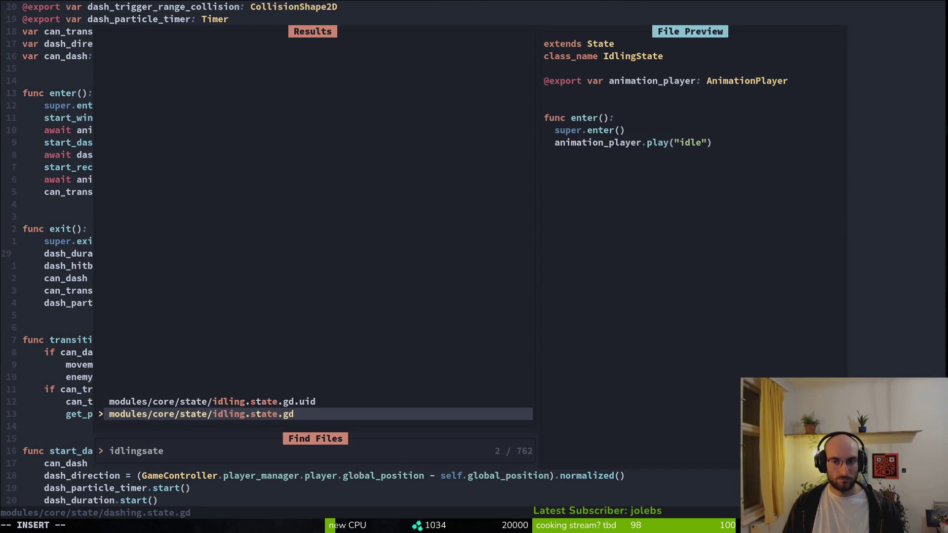
key(Escape)
key(Escape)
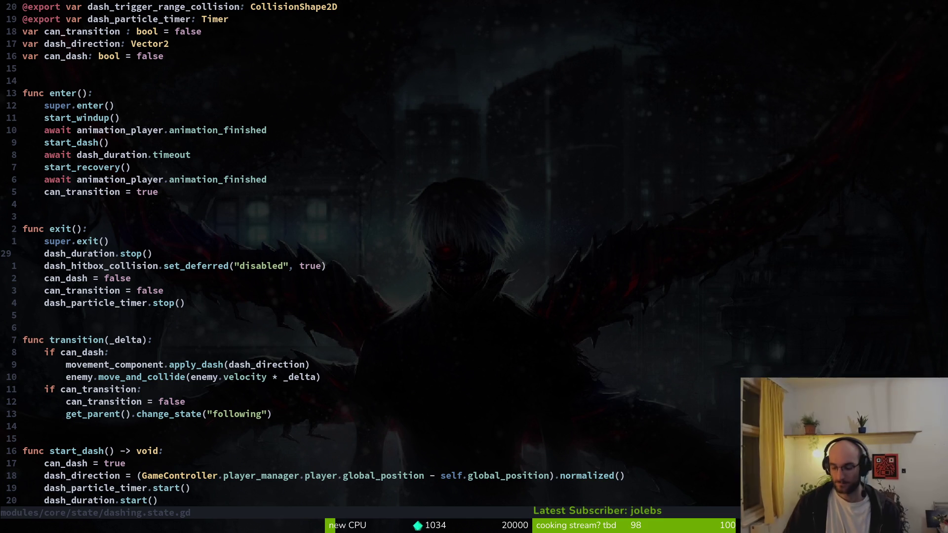
Search 'stunstate' and open the core stunned.state.gd script
key(space)
key(f)
key(f)
text(sutstate)
key(BackSpace)
key(BackSpace)
key(BackSpace)
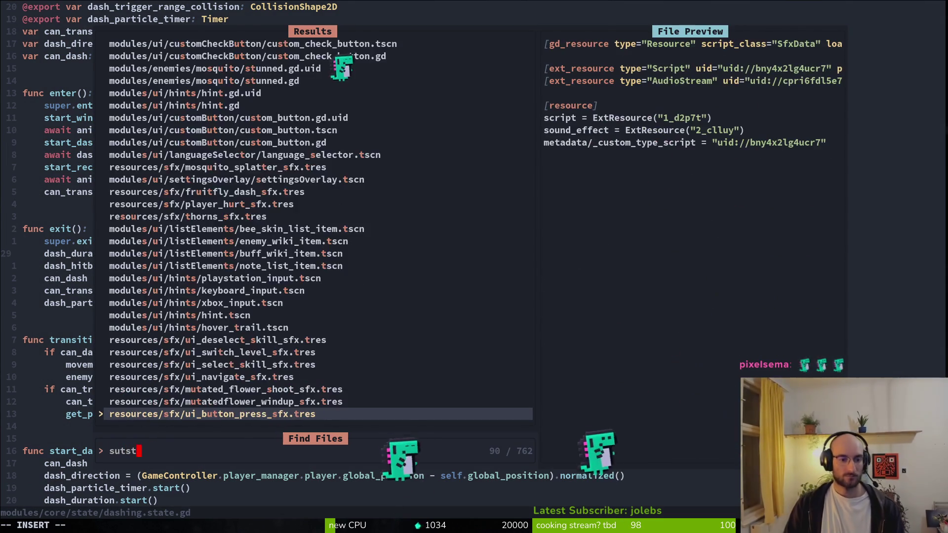
text(tstate)
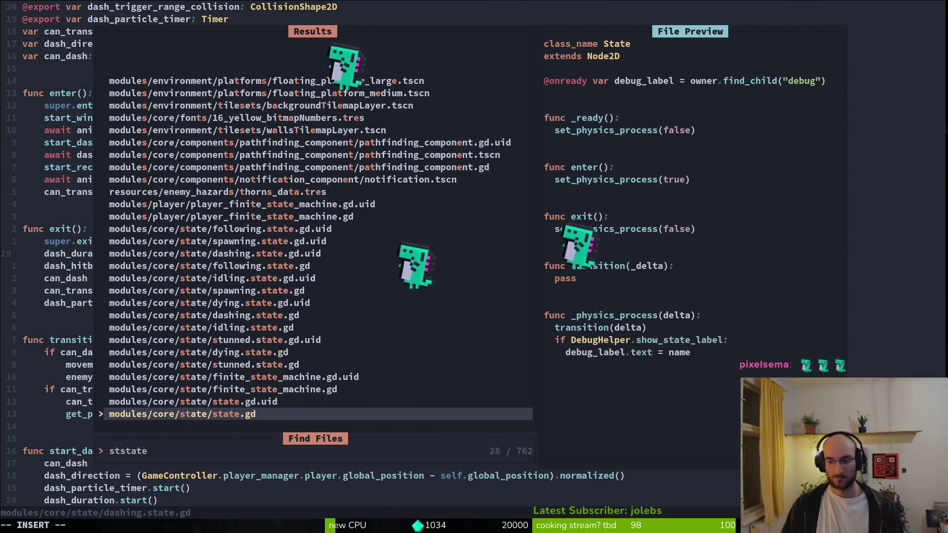
key(BackSpace)
key(BackSpace)
key(BackSpace)
text(unstate)
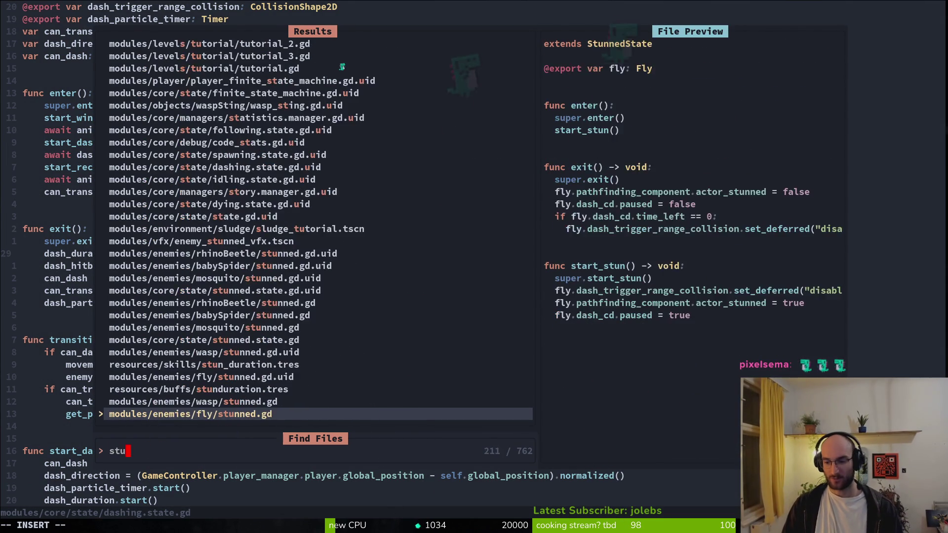
key(Return)
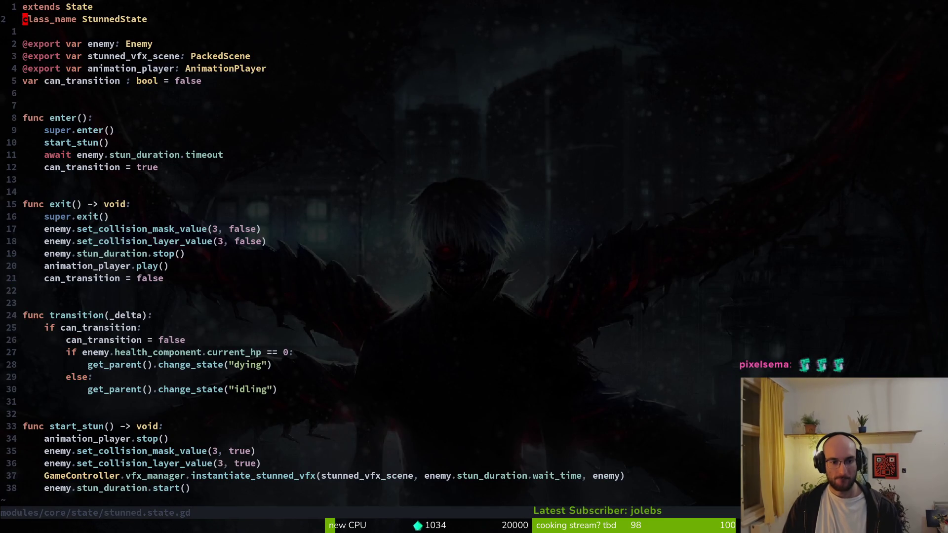
Save stunned.state.gd and briefly search for fly state files
key(j)
key(j)
key(j)
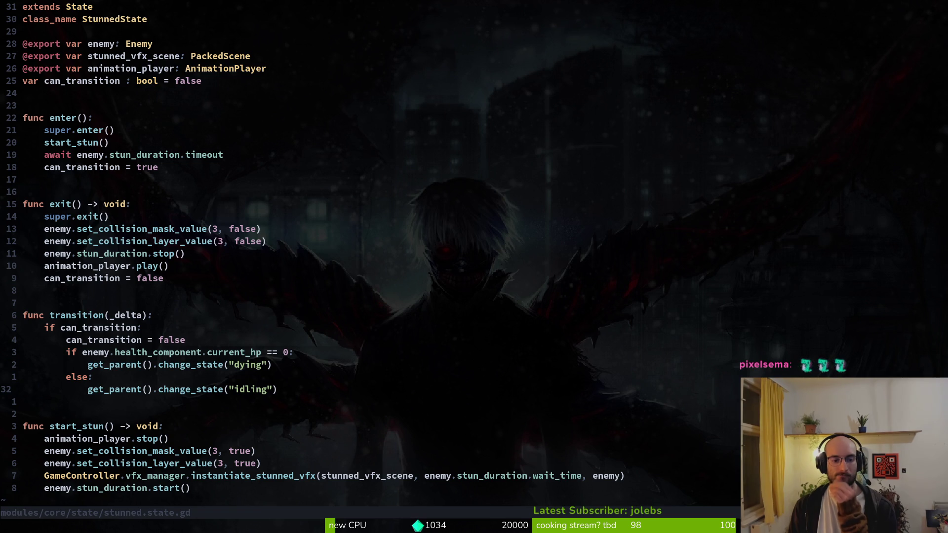
key(ctrl+s)
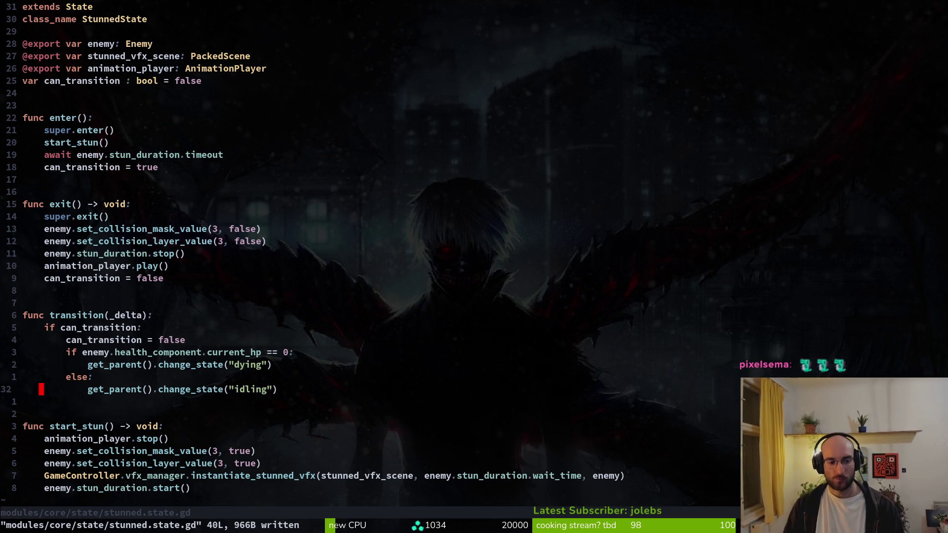
key(ctrl+p)
text(stus)
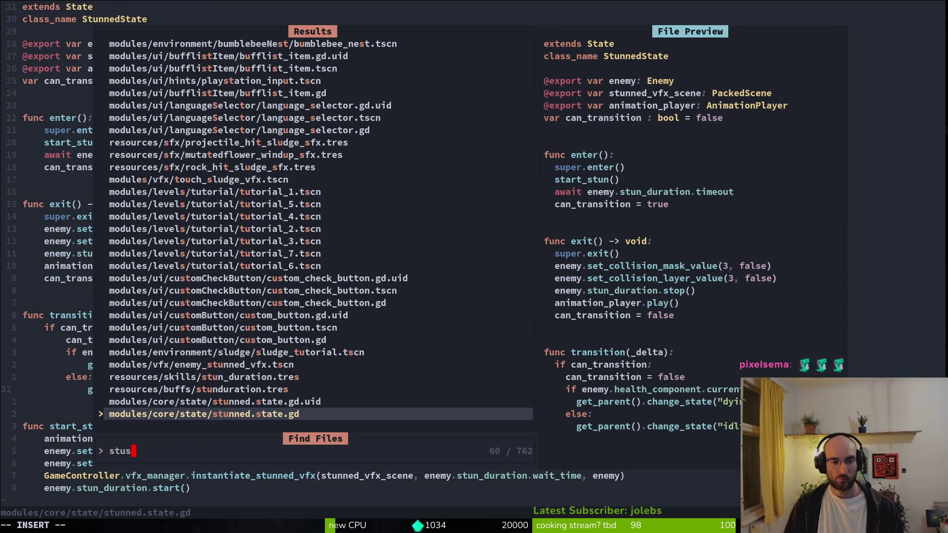
key(BackSpace)
key(BackSpace)
key(BackSpace)
text(flst)
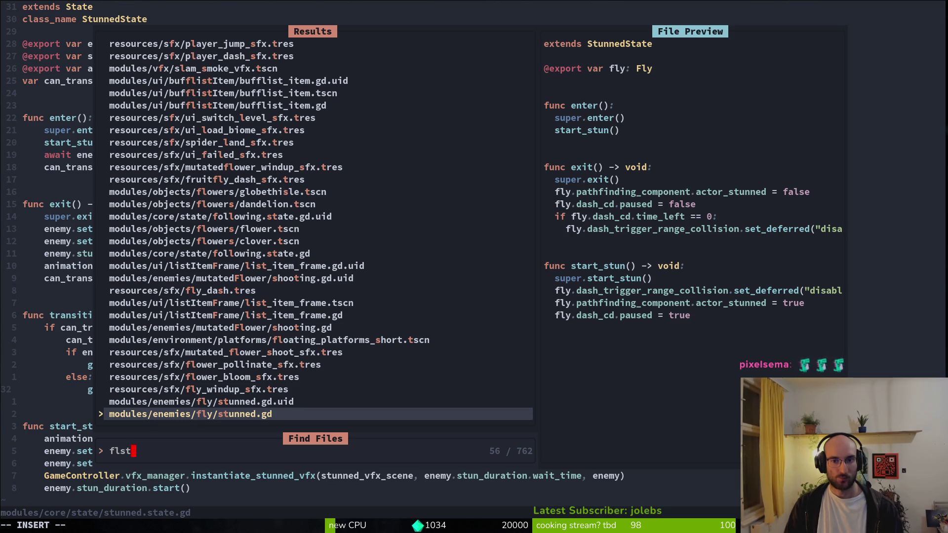
key(Escape)
key(Escape)
Yank the seven lines of the stunned state's transition function
key(k)
key(j)
key(shift+v)
key(k)
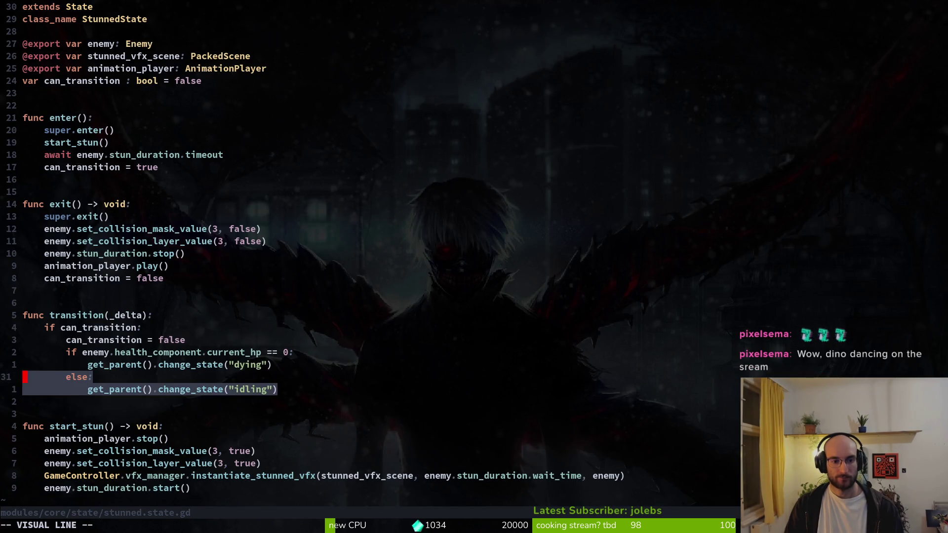
key(k)
key(k)
key(k)
key(y)
Save dashing.state.gd and search Find Files for 'idlingstate'
key(ctrl+6)
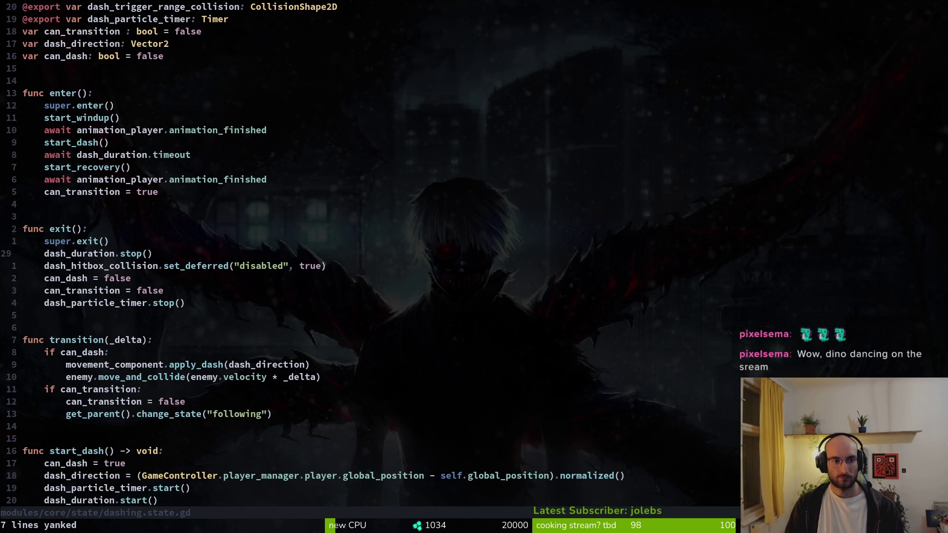
text(:w)
key(Return)
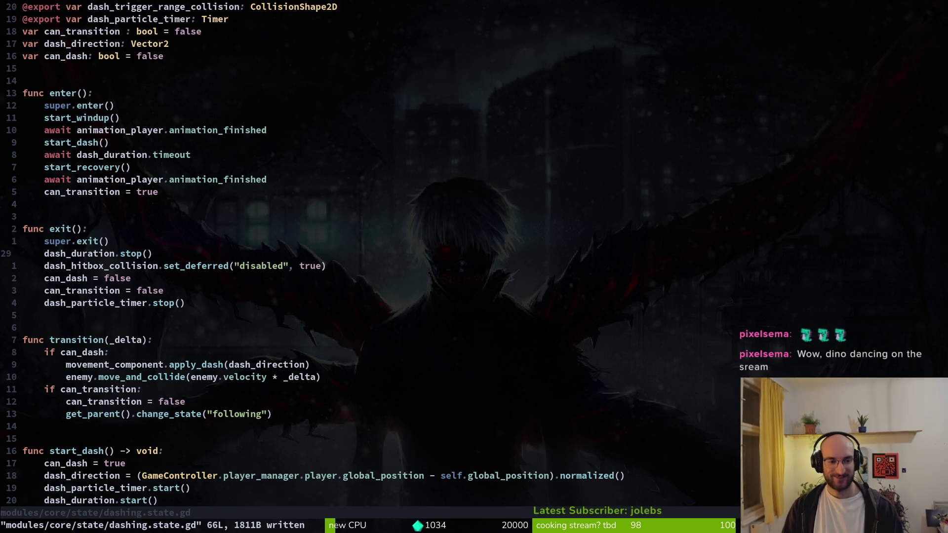
key(k)
key(k)
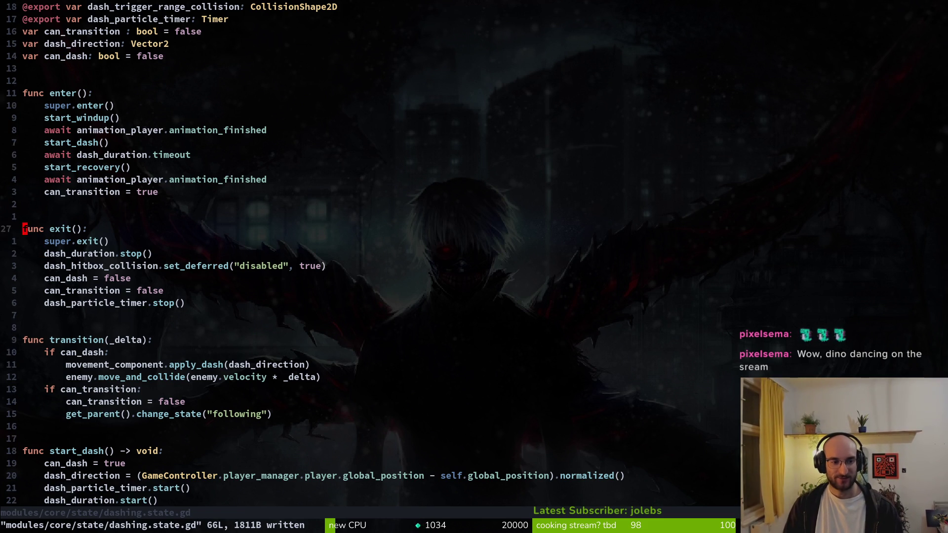
key(j)
key(j)
key(j)
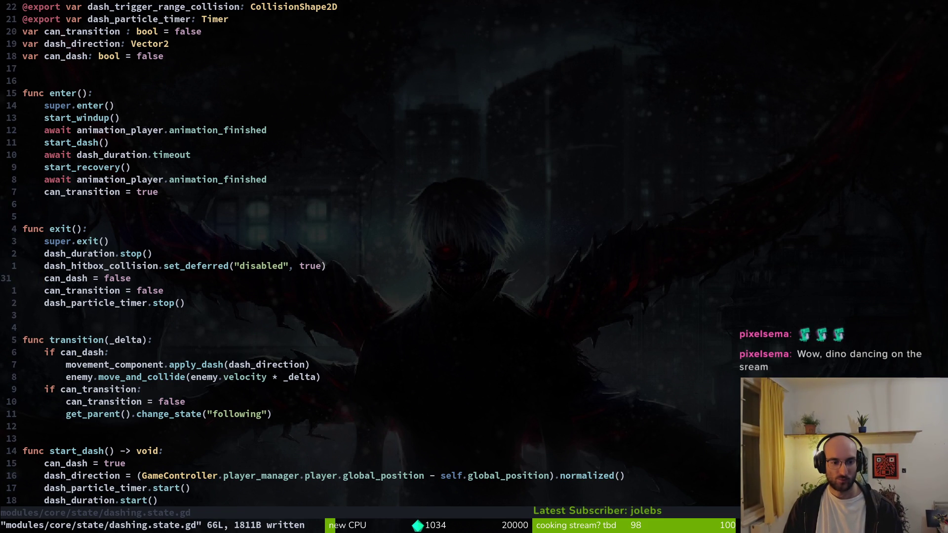
key(space)
key(f)
key(f)
text(idlingstate)
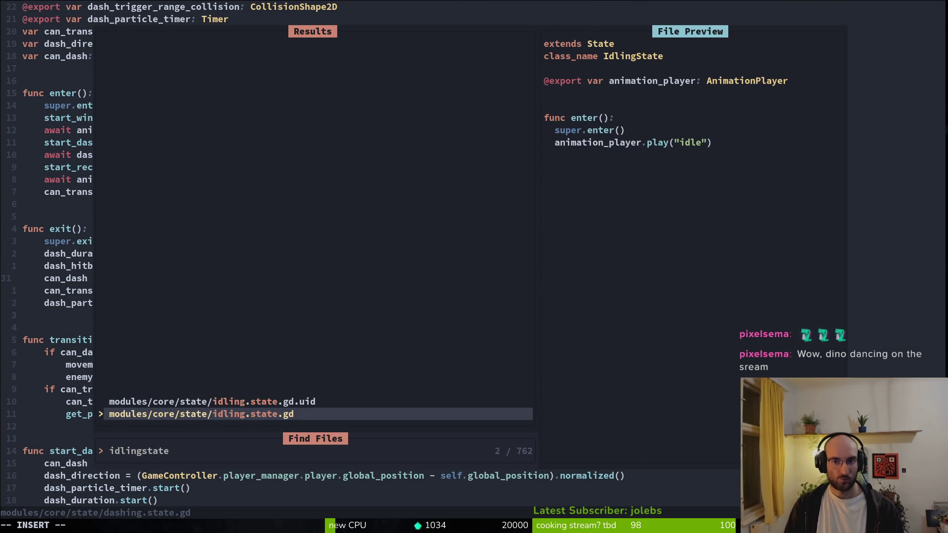
Open the wasp's idling.gd, yank its aggro_range if-block, and save it
key(BackSpace)
key(BackSpace)
key(BackSpace)
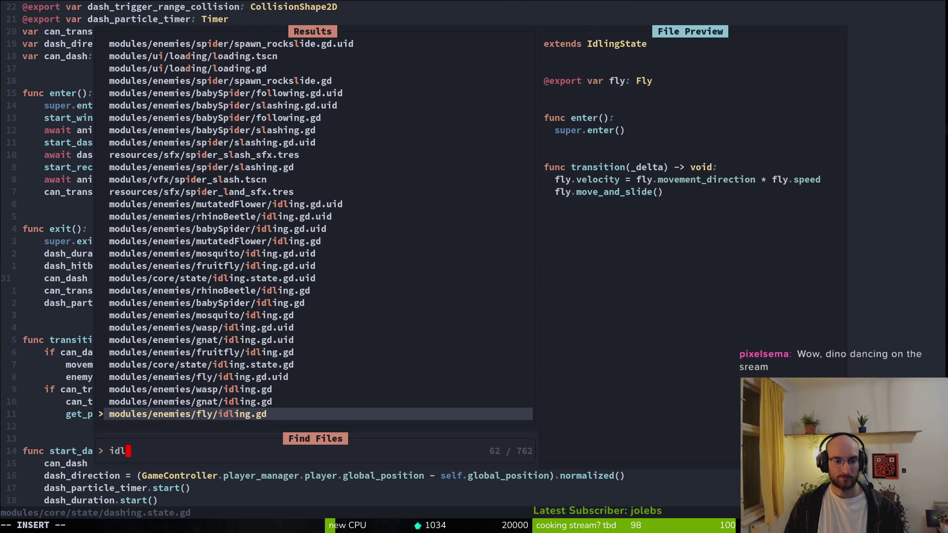
key(ctrl+p)
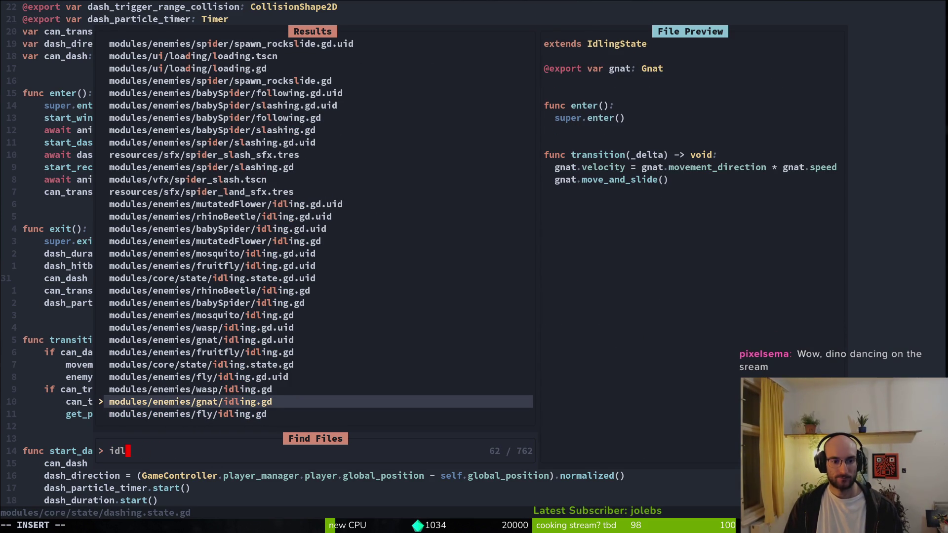
key(ctrl+p)
key(Return)
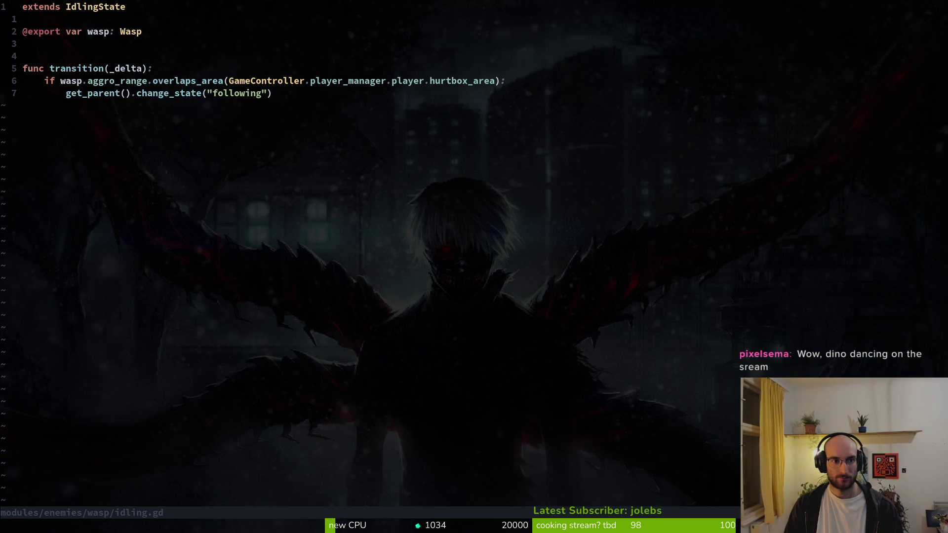
key(V)
key(Escape)
key(j)
key(V)
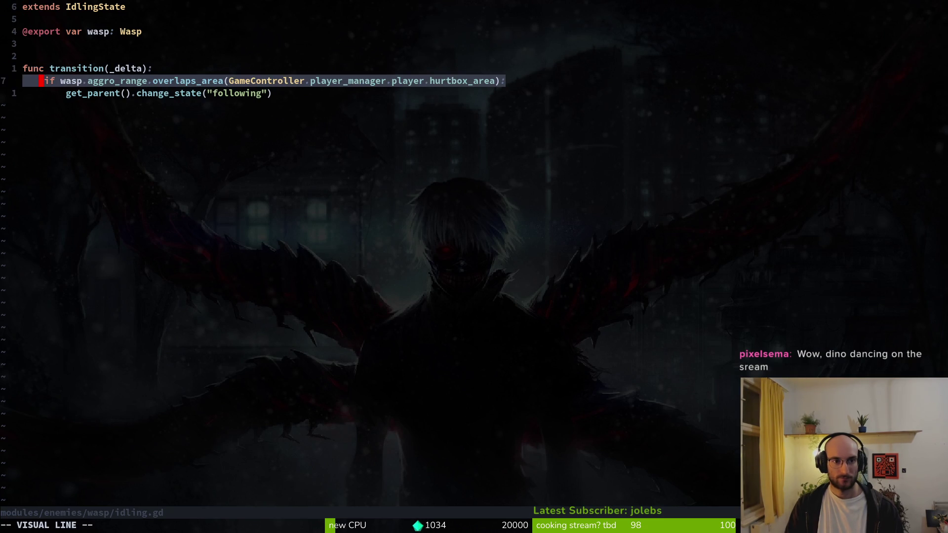
key(j)
key(y)
key(ctrl+s)
Paste the check into fly/idling.gd, change 'wasp' to 'fly', and save
key(ctrl+p)
text(fly)
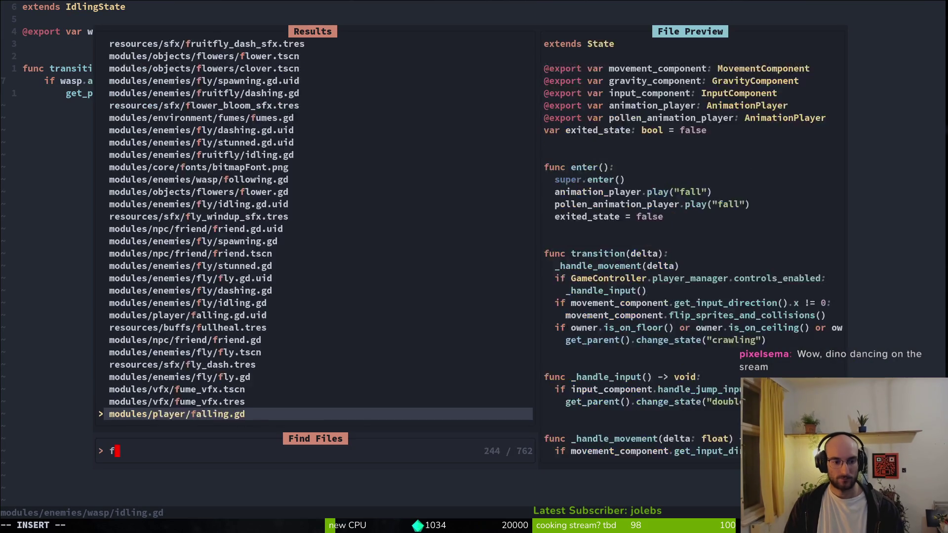
key(Return)
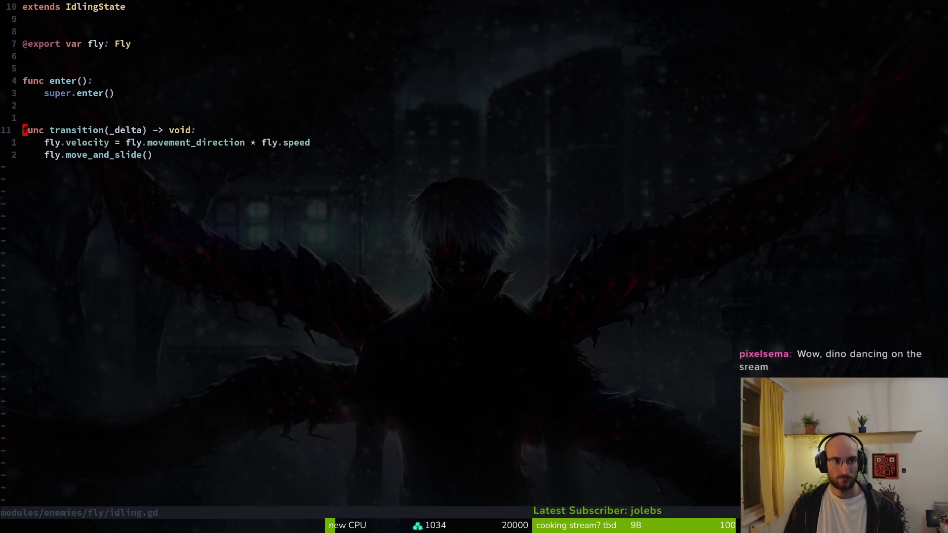
key(p)
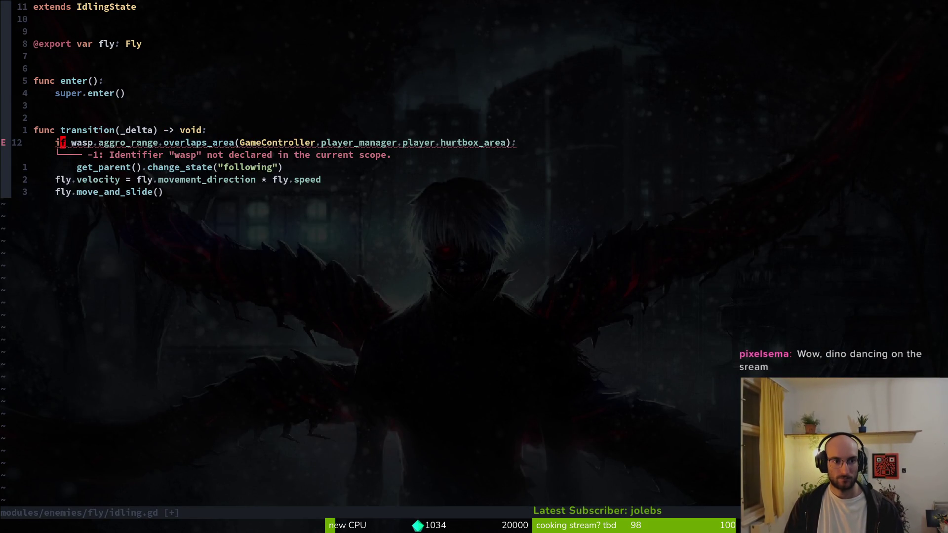
text(ciwfly)
key(Escape)
key(ctrl+s)
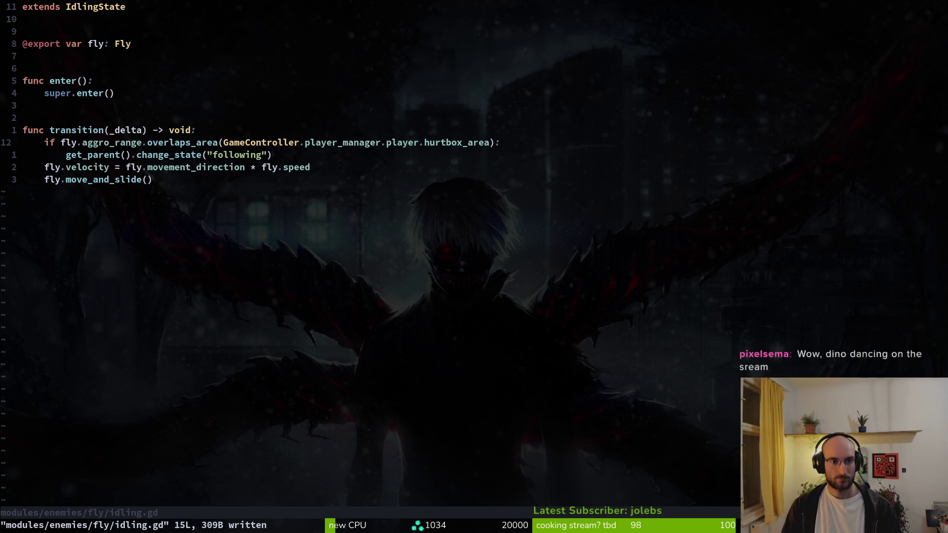
key(ctrl+p)
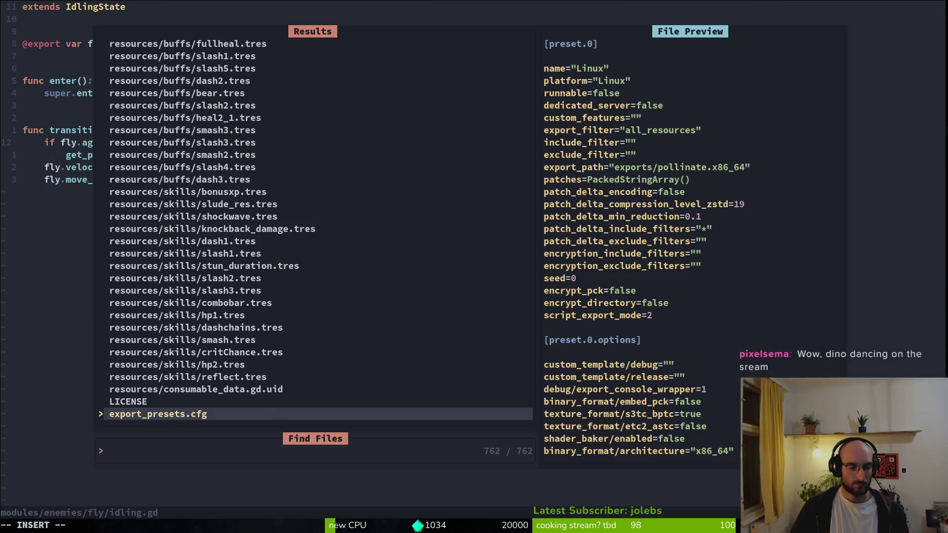
Open the mosquito idling script, then resume the game and restart it from Godot
text(mos)
key(Return)
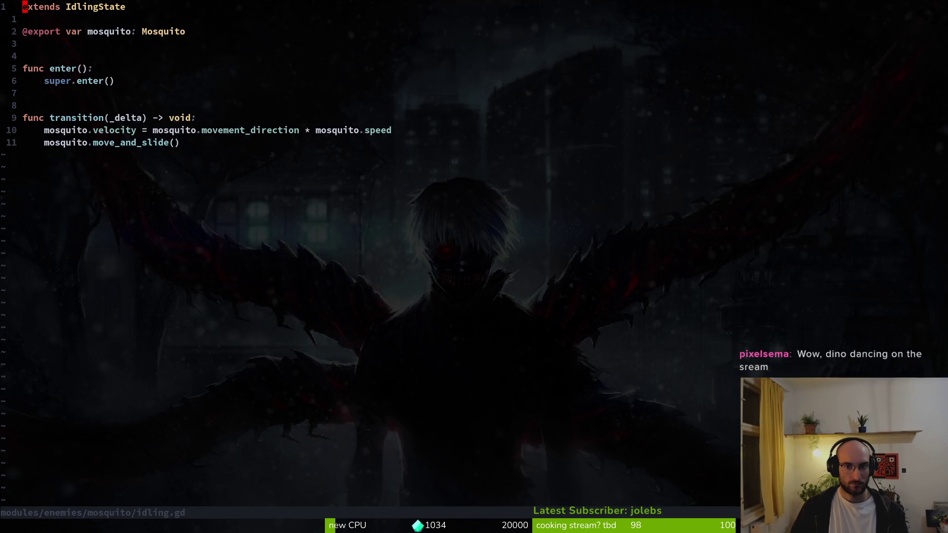
key(ctrl+p)
key(Escape)
key(alt+Tab)
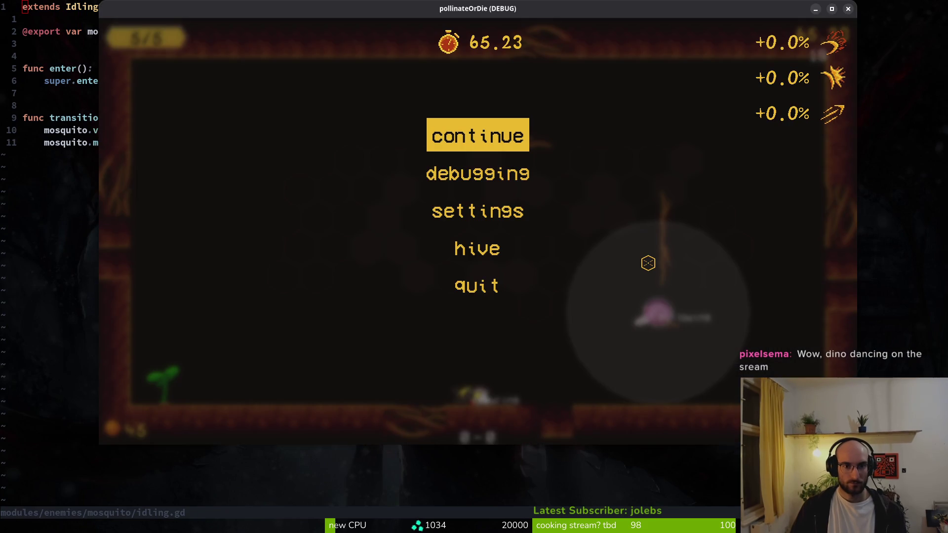
key(Escape)
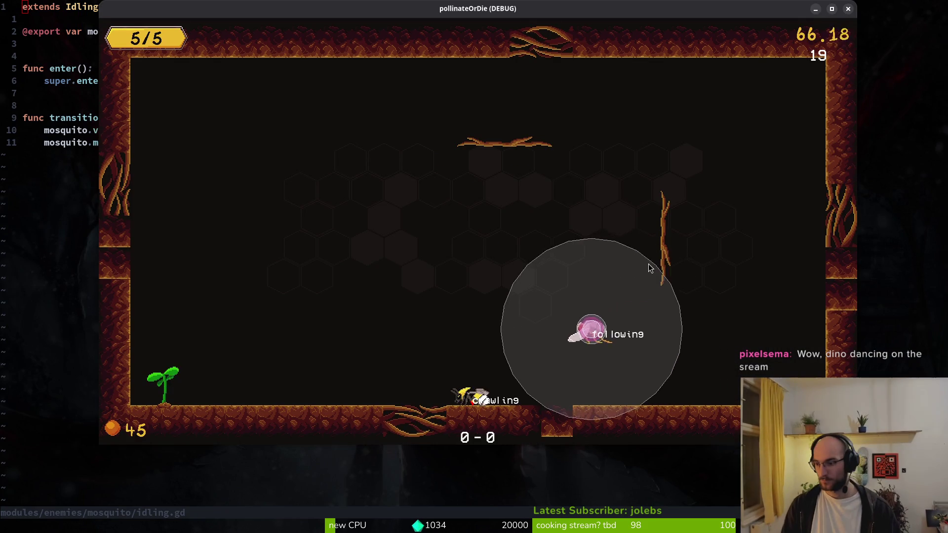
key(alt+Tab)
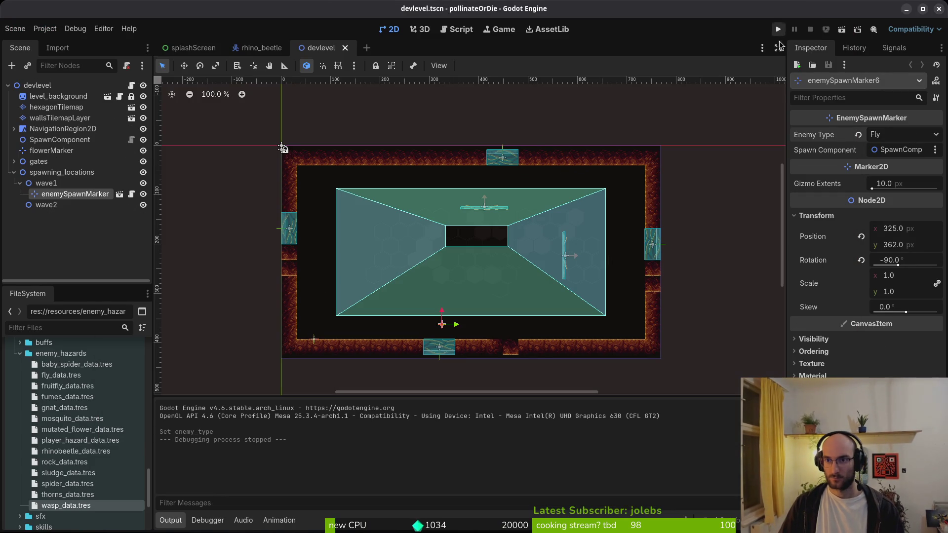
click(784, 30)
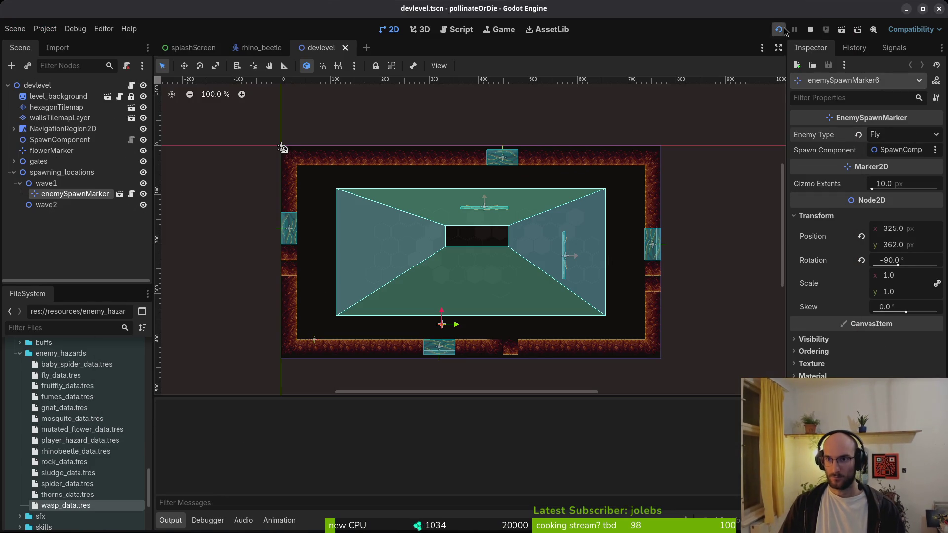
key(alt+Tab)
key(alt+Tab)
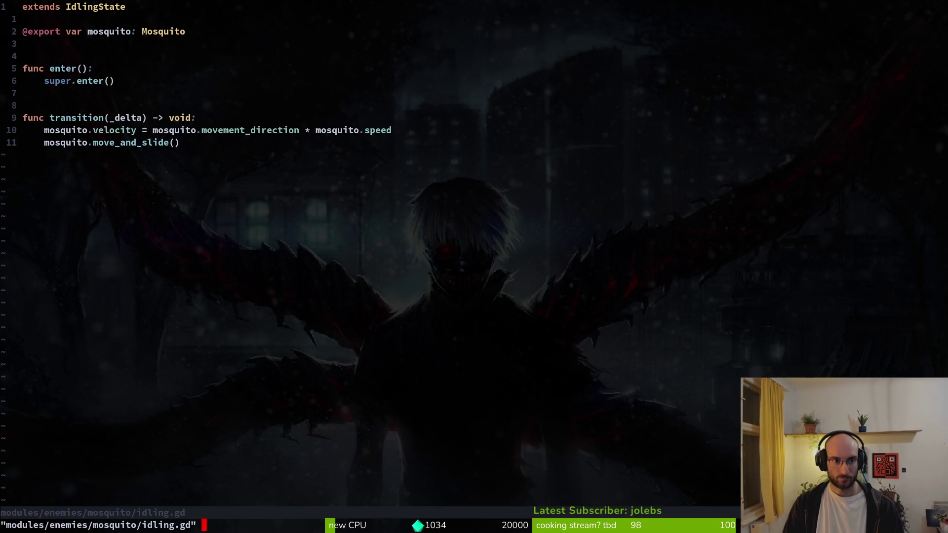
Open modules/enemies/fly/idling.gd through the file finder
key(ctrl+p)
text(fly/idling)
key(Return)
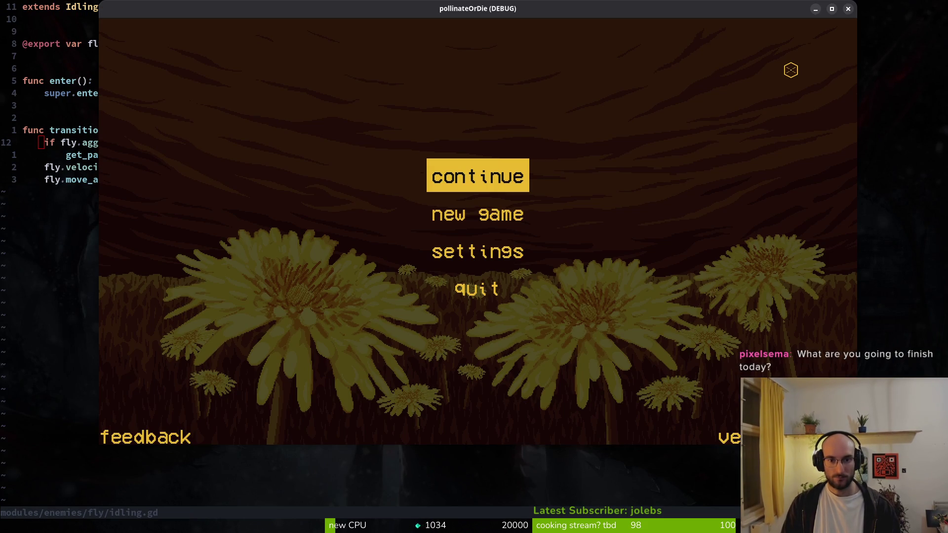
Continue the saved game and enter the portal to the development room
key(Return)
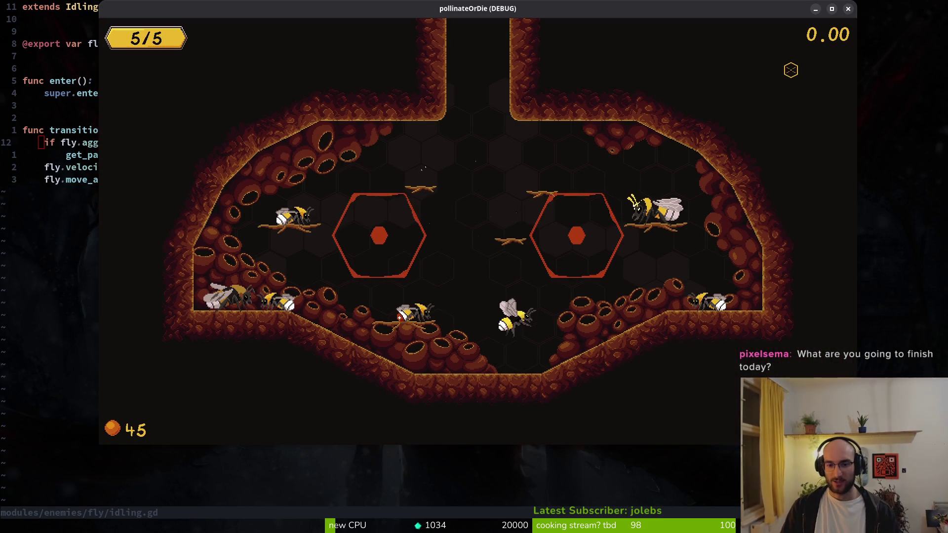
click(791, 70)
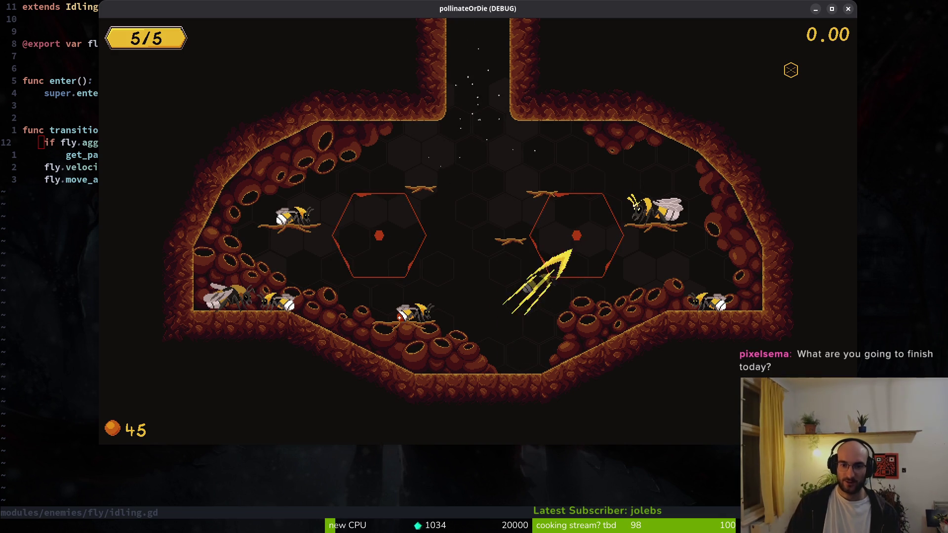
key(e)
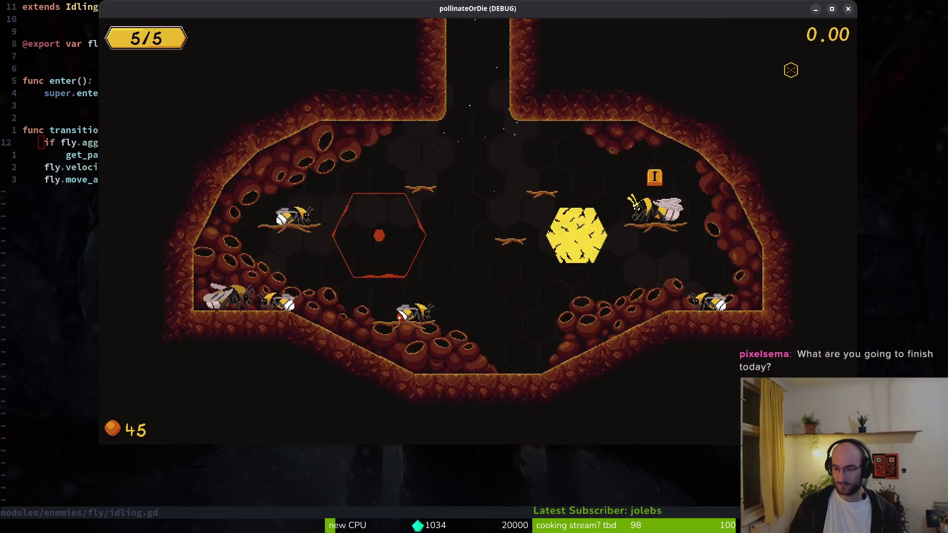
Fly the bee around the dev room, striking the fly and moving between walls
key(s)
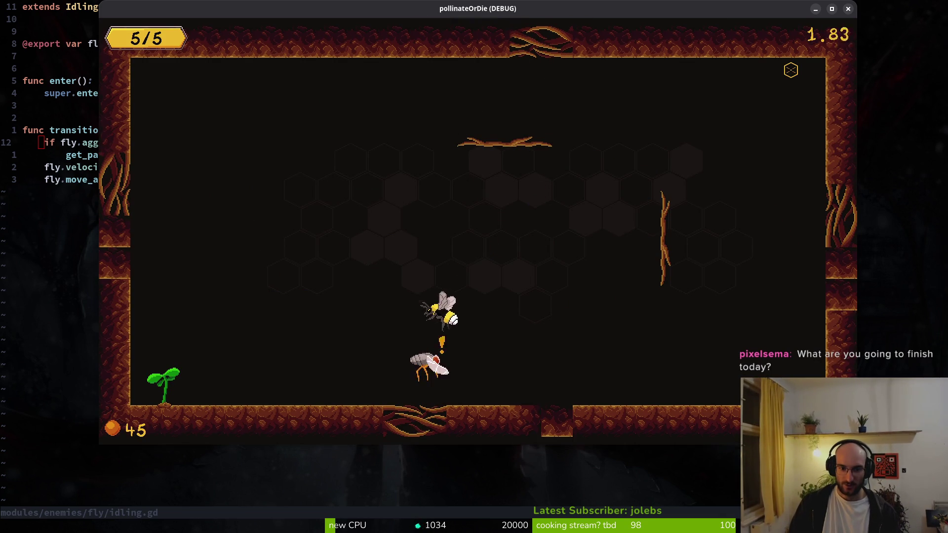
key(d)
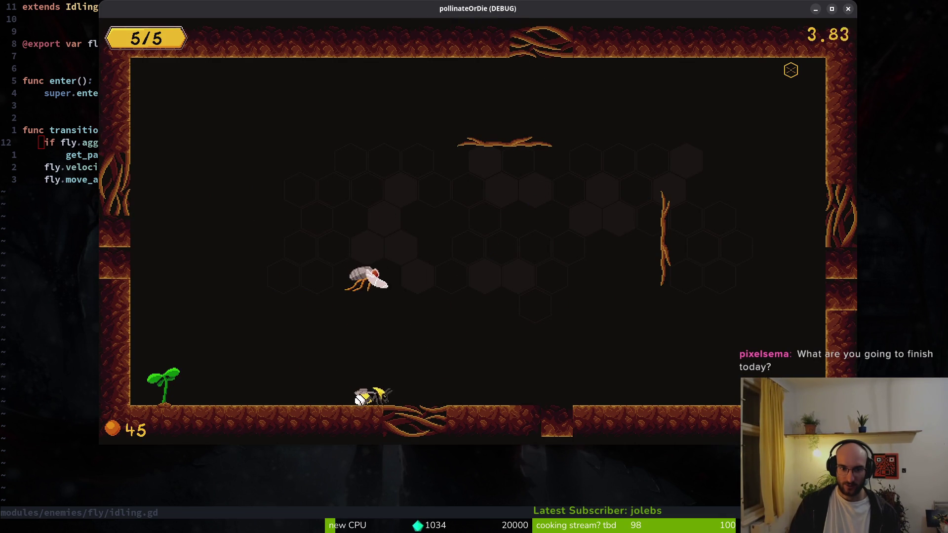
key(w)
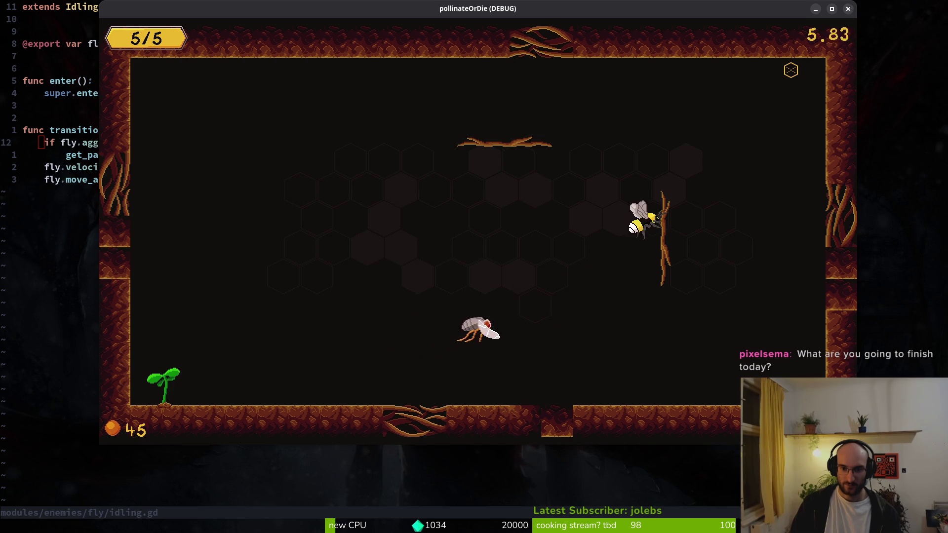
key(s)
key(space)
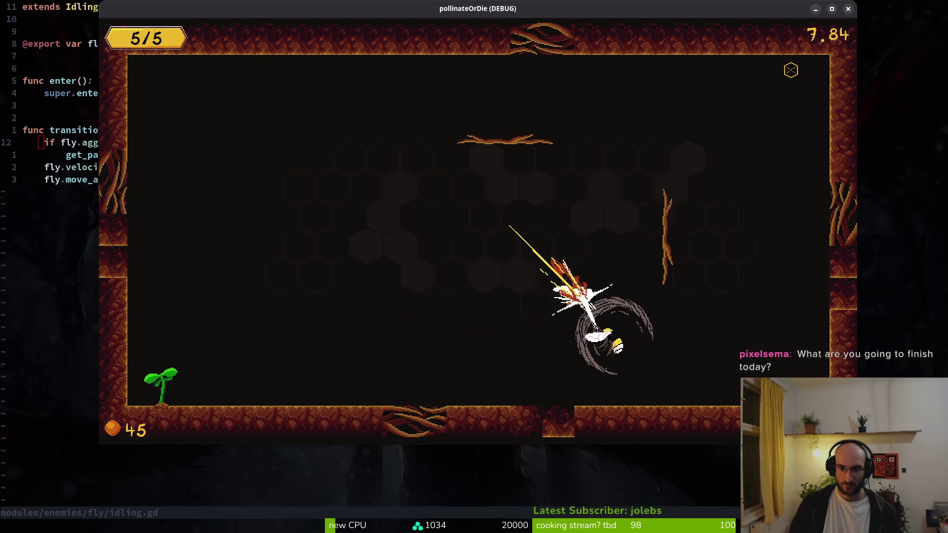
key(a)
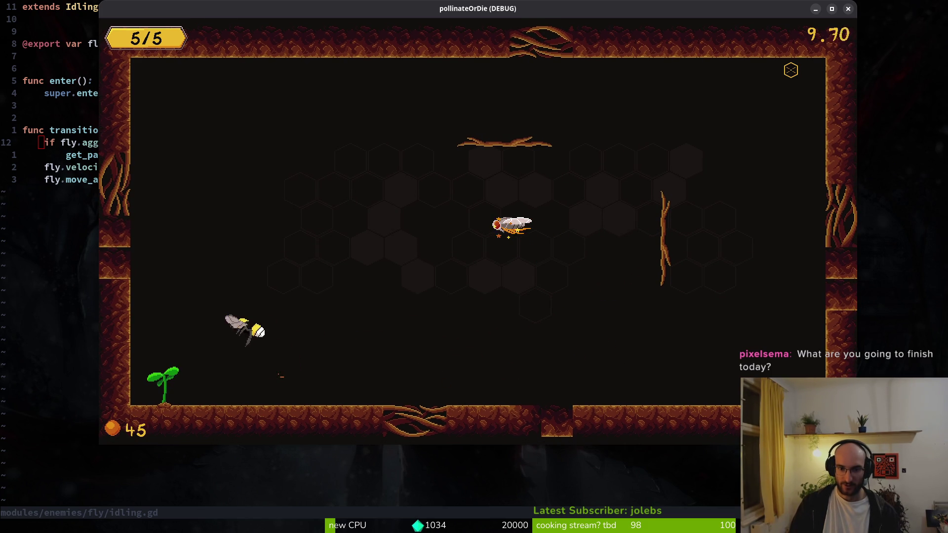
key(d)
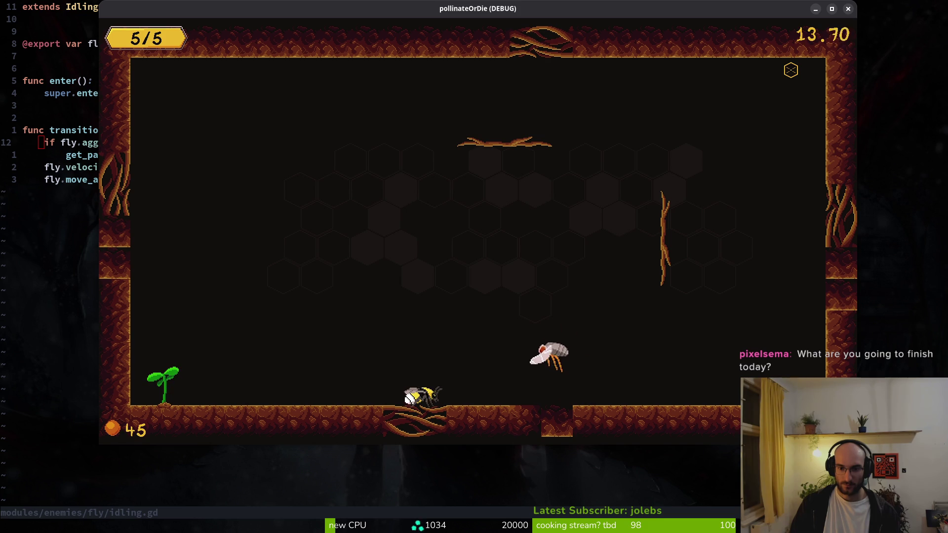
key(a)
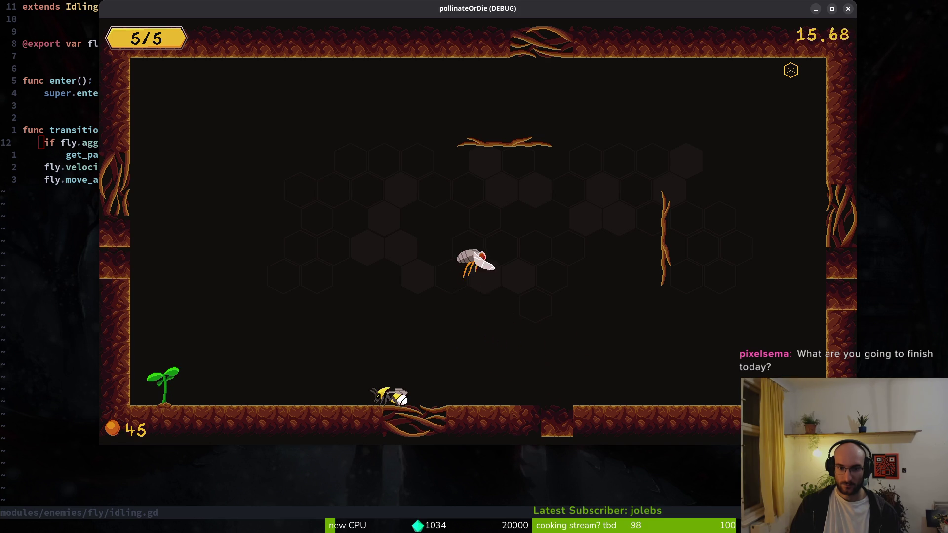
Pause the game and open the Debugging options
key(Escape)
key(Down)
key(Return)
Enable Collisions and State Labels in Debugging, then resume play
key(Down)
key(Down)
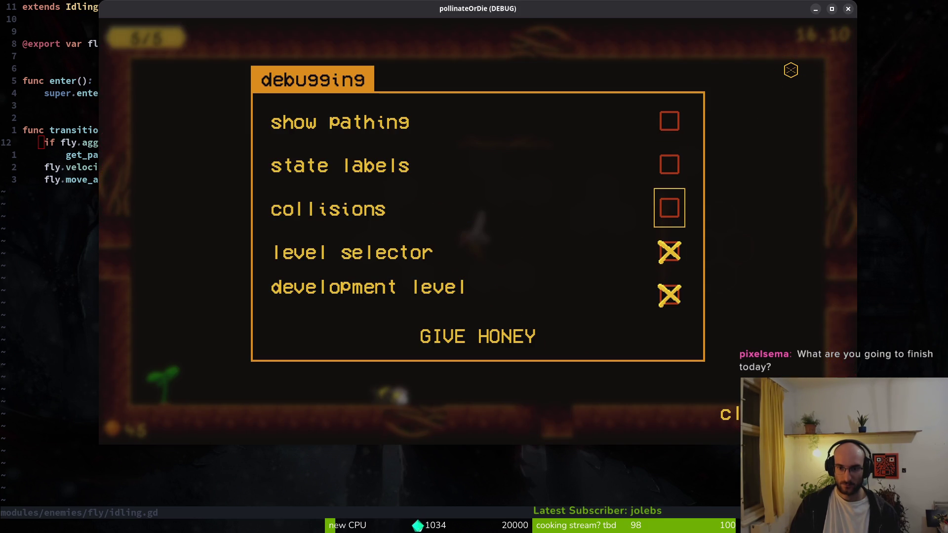
key(Return)
key(Up)
key(Escape)
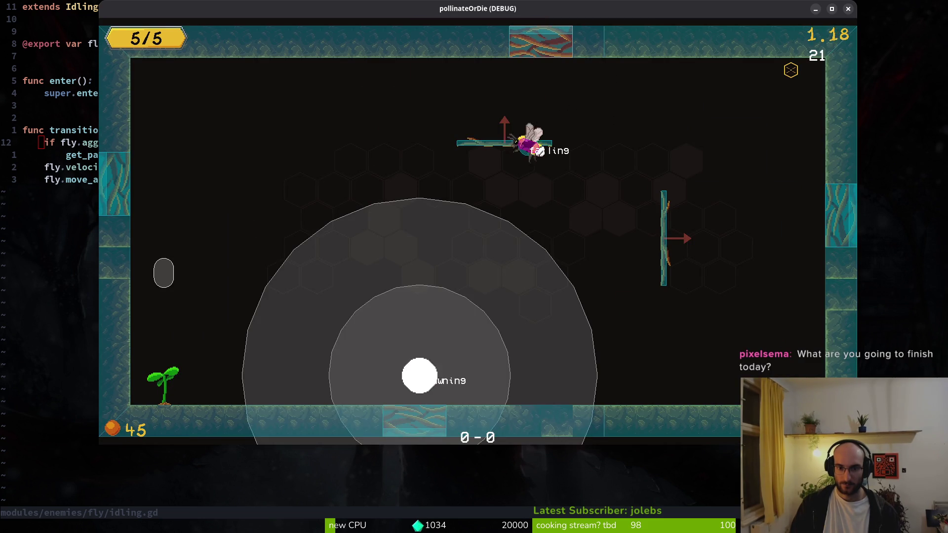
Climb the right wall, dash and stun the fly while watching its aggro circles
key(Right)
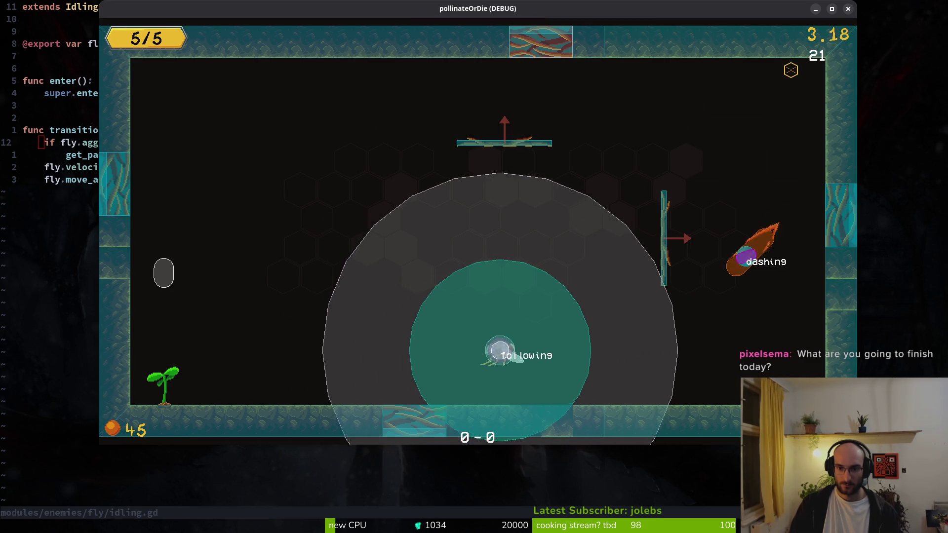
key(Up)
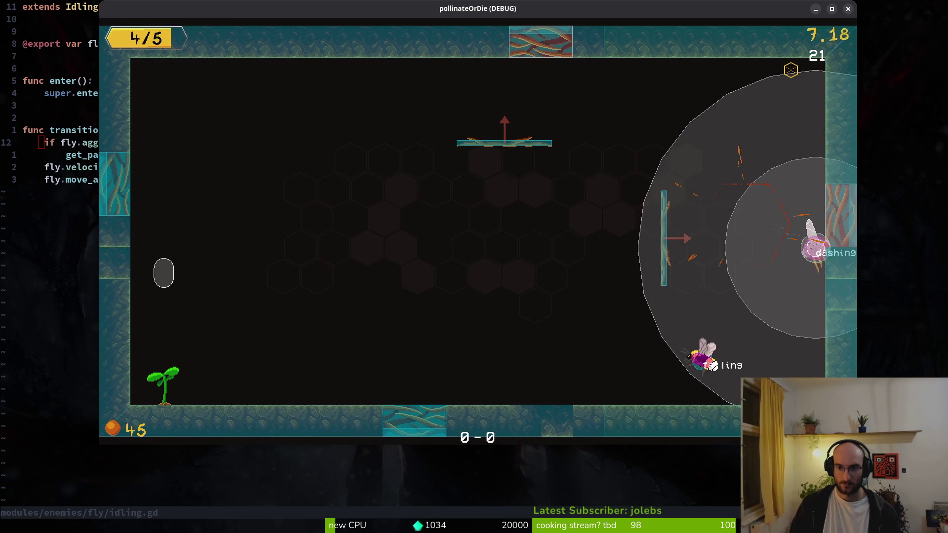
key(Left)
key(space)
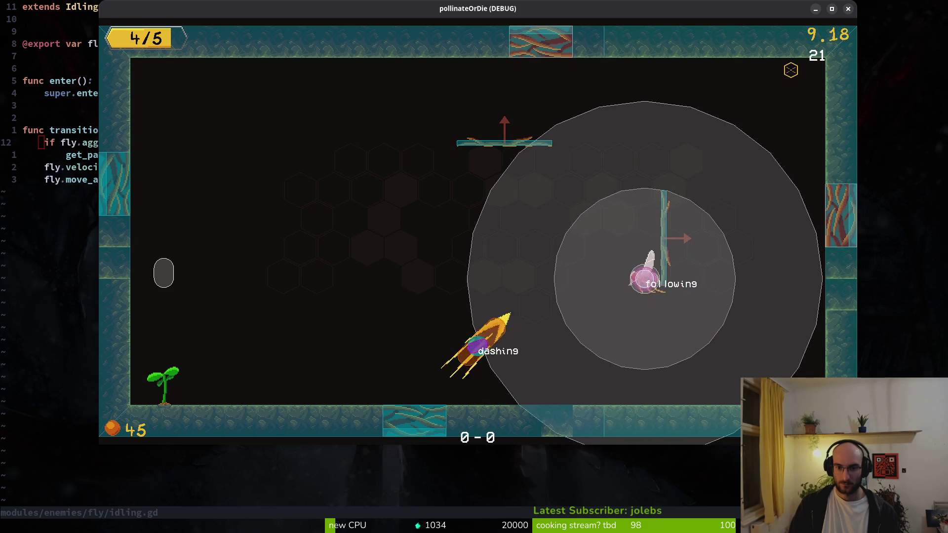
key(space)
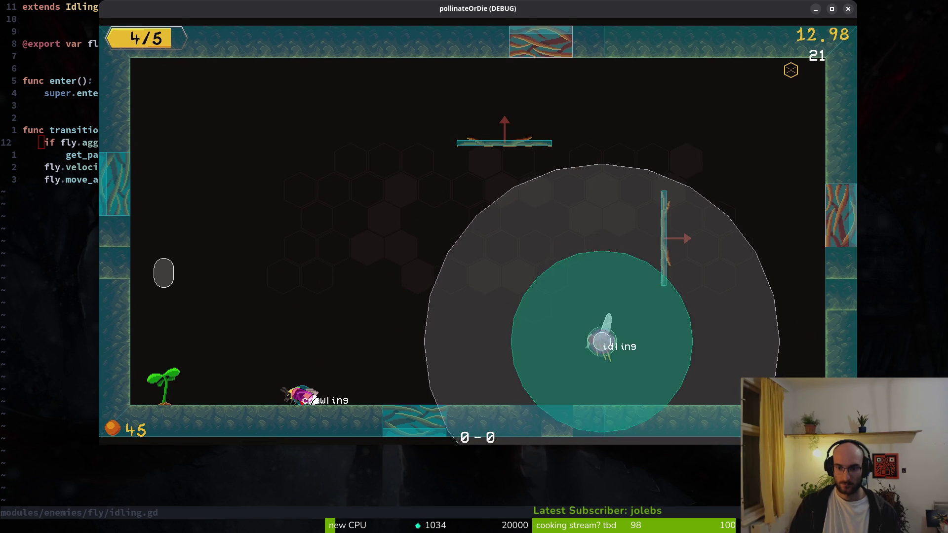
key(Right)
Pause the game and return from Godot to Neovim's file finder
key(Escape)
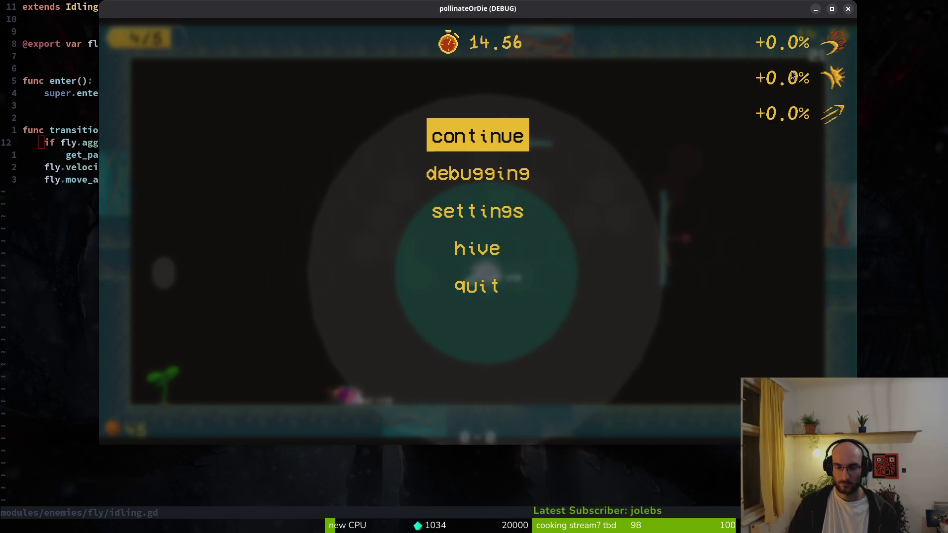
key(alt+Tab)
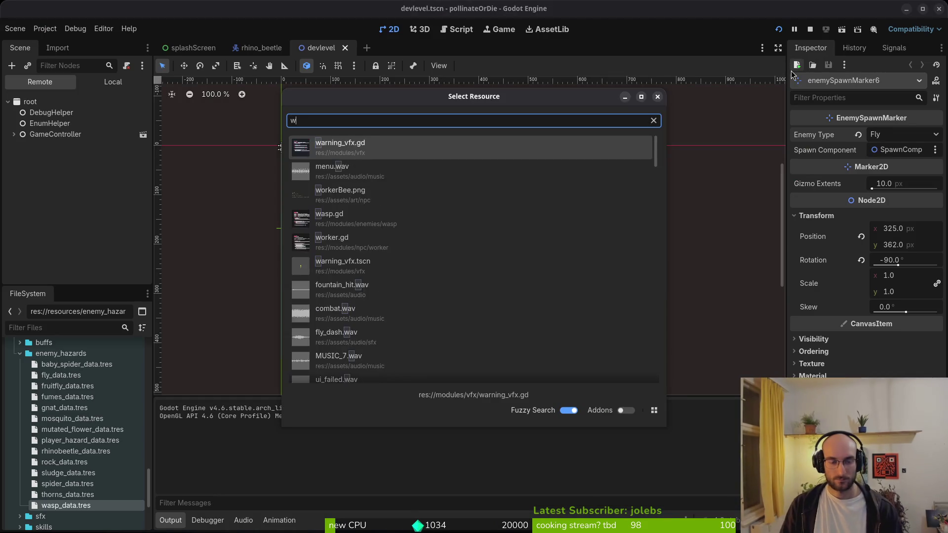
key(Escape)
key(alt+Tab)
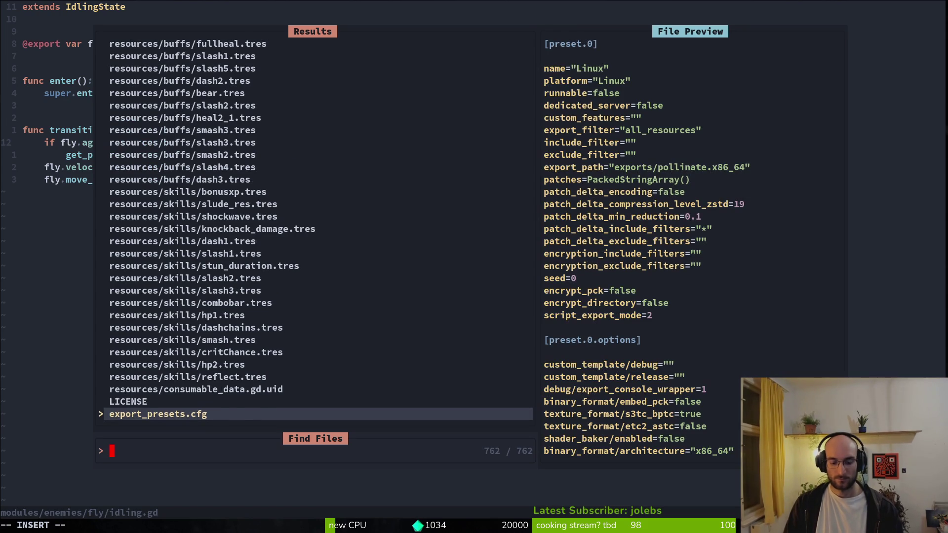
Open fly.gd, delete the set_deferred aggro range line, and save
text(fluy)
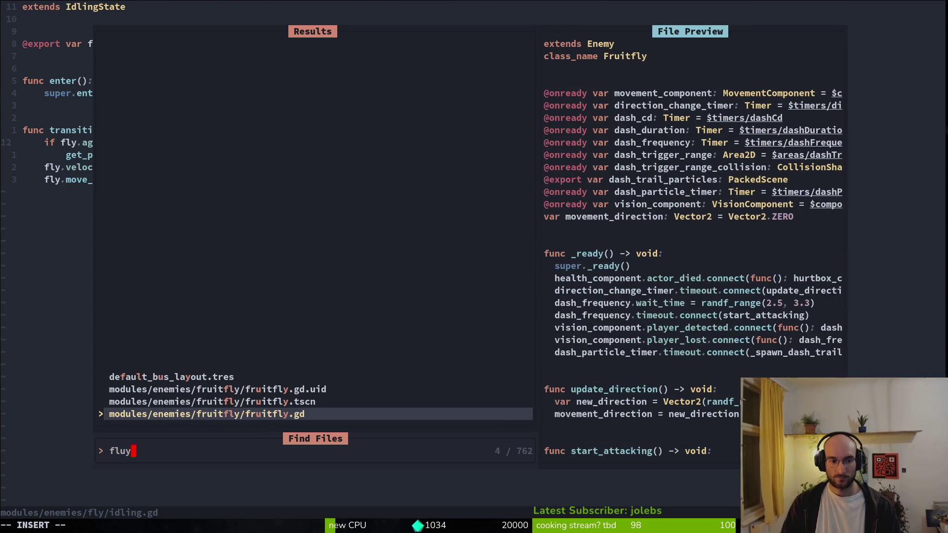
key(BackSpace)
key(BackSpace)
text(y)
key(Return)
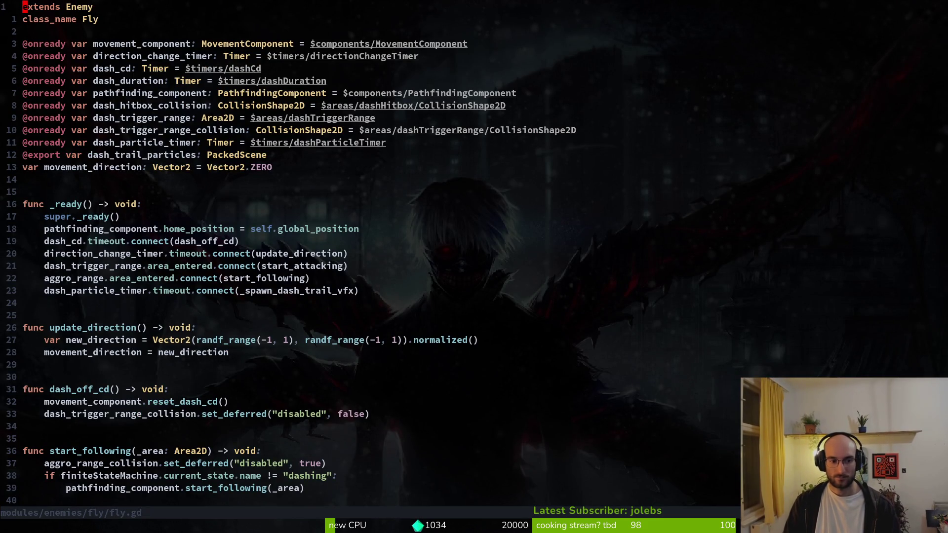
text(37j)
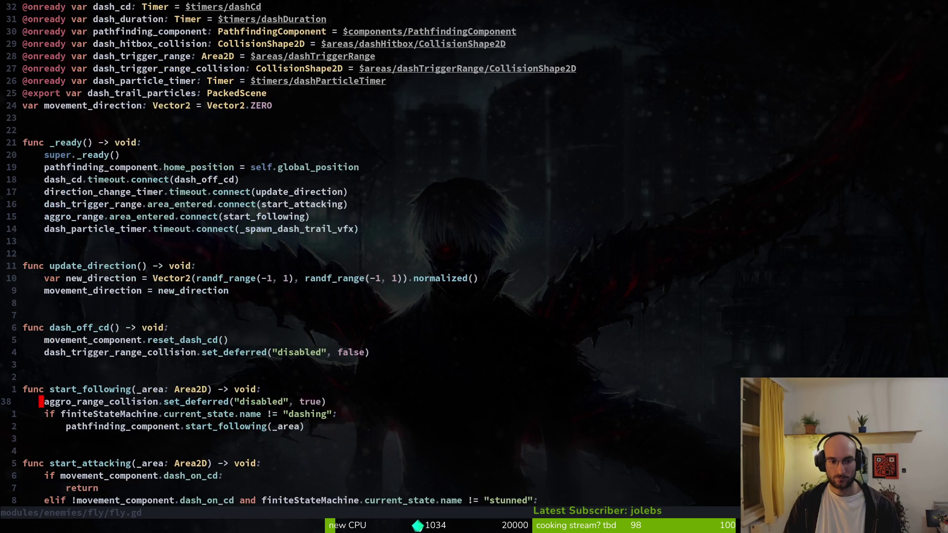
text(Vd:w)
key(Return)
Search project files for 'wasp' and open wasp.gd
key(space)
key(f)
key(f)
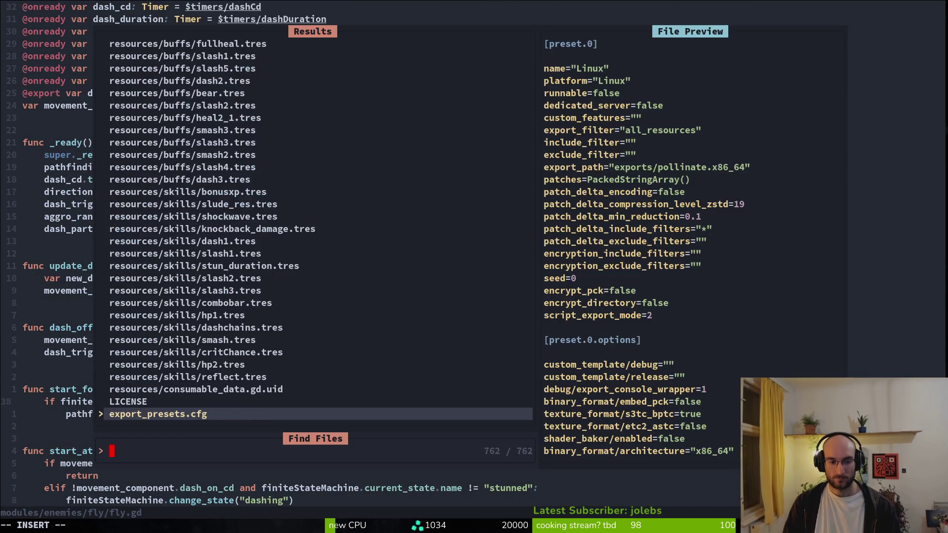
text(wasp)
key(Return)
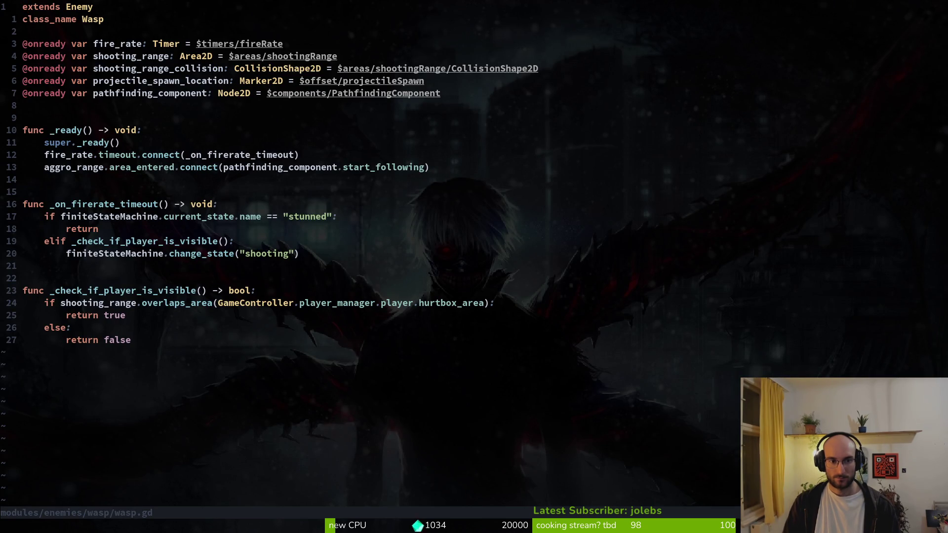
Check the aggro_range connection line in wasp.gd's _ready
key(ctrl+o)
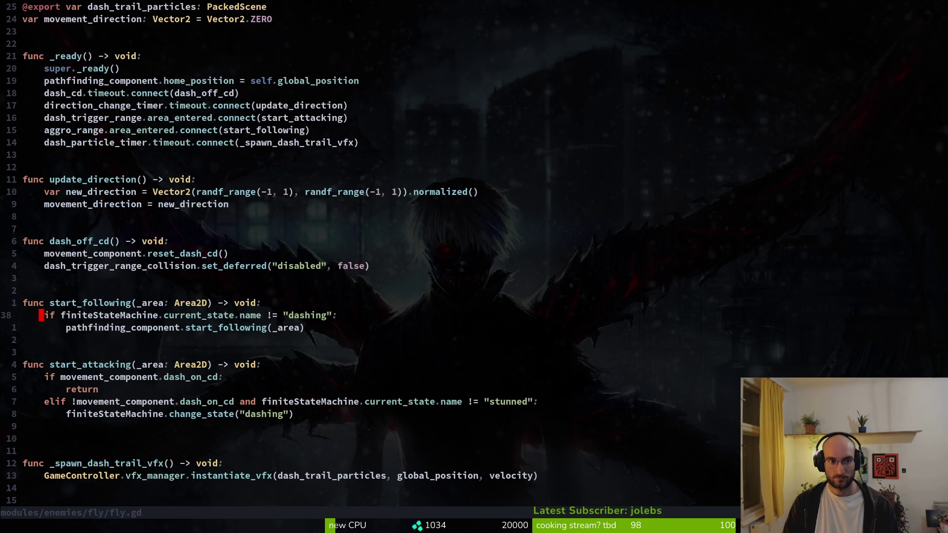
key(ctrl+i)
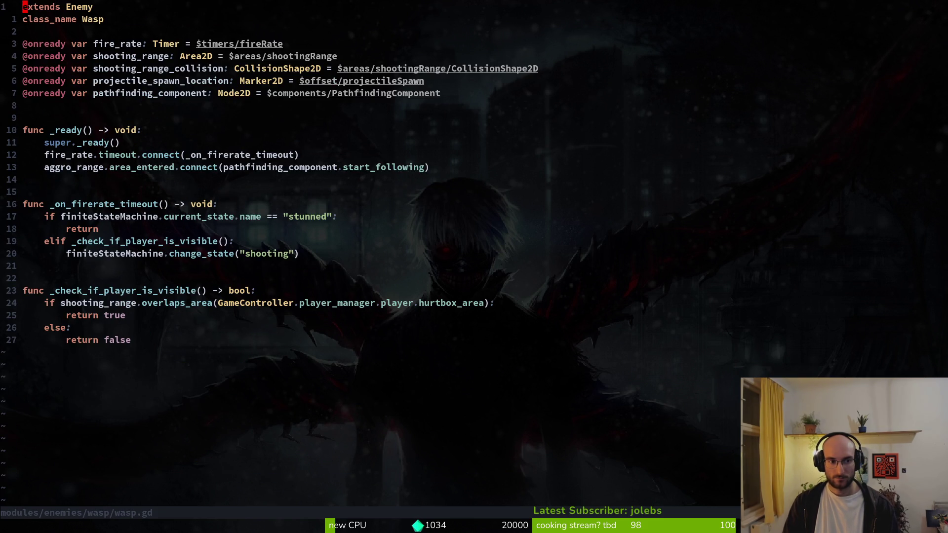
key(j)
key(j)
key(j)
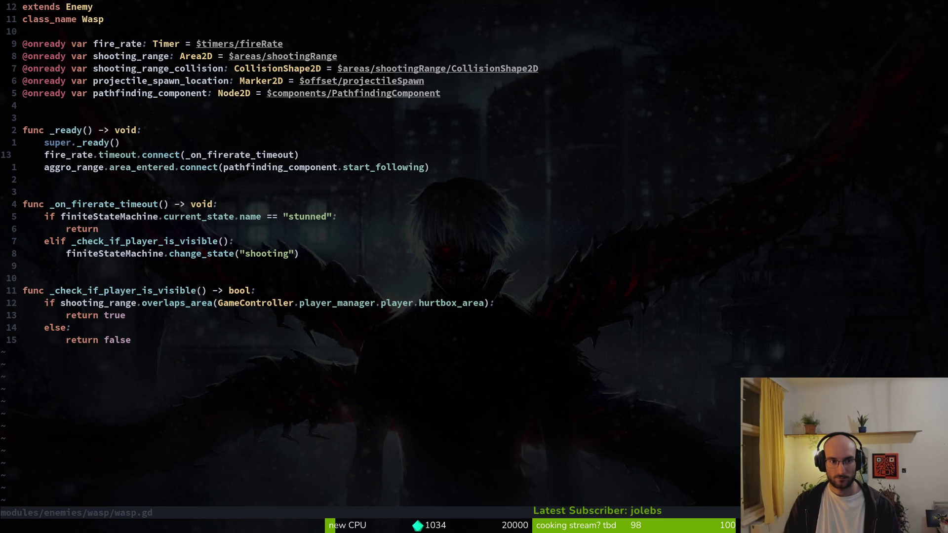
key(shift+v)
key(y)
Yank the three-line start_following function from fly.gd
key(ctrl+o)
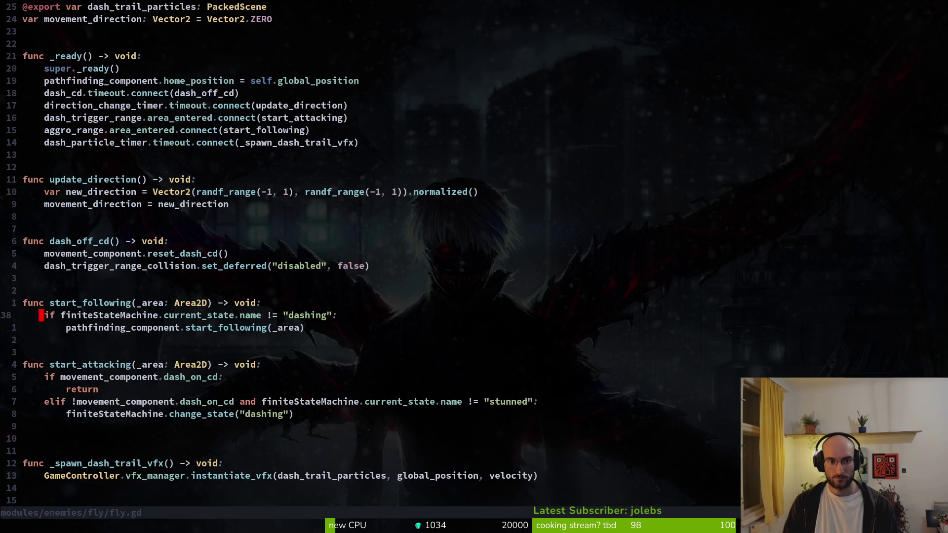
key(shift+v)
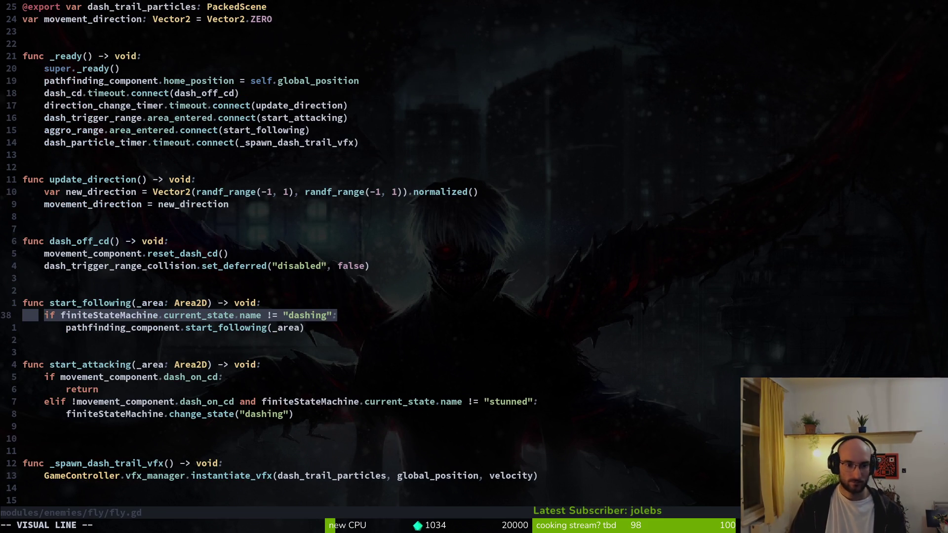
key(Escape)
key(k)
key(shift+v)
key(j)
key(j)
key(y)
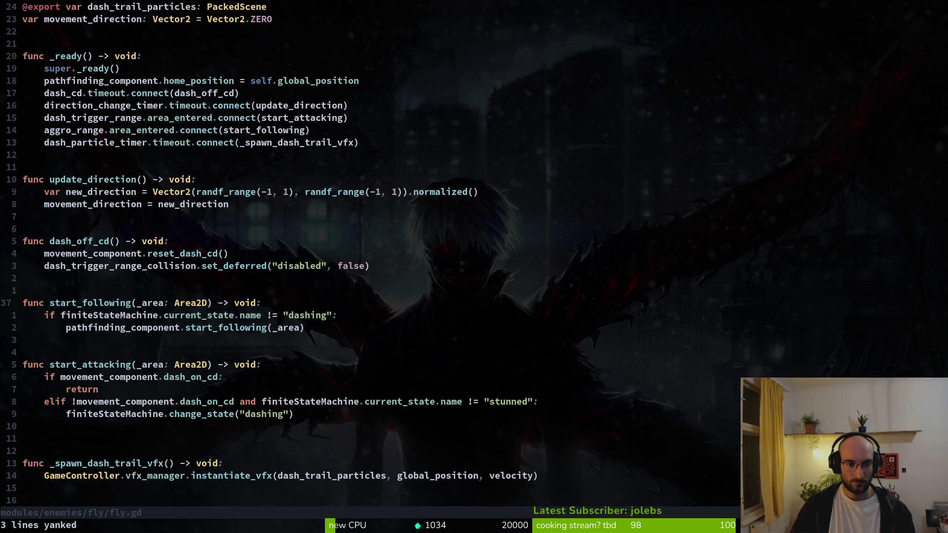
Paste start_following into wasp.gd below the aggro_range connection, tidy spacing, and save
key(ctrl+o)
key(j)
key(p)
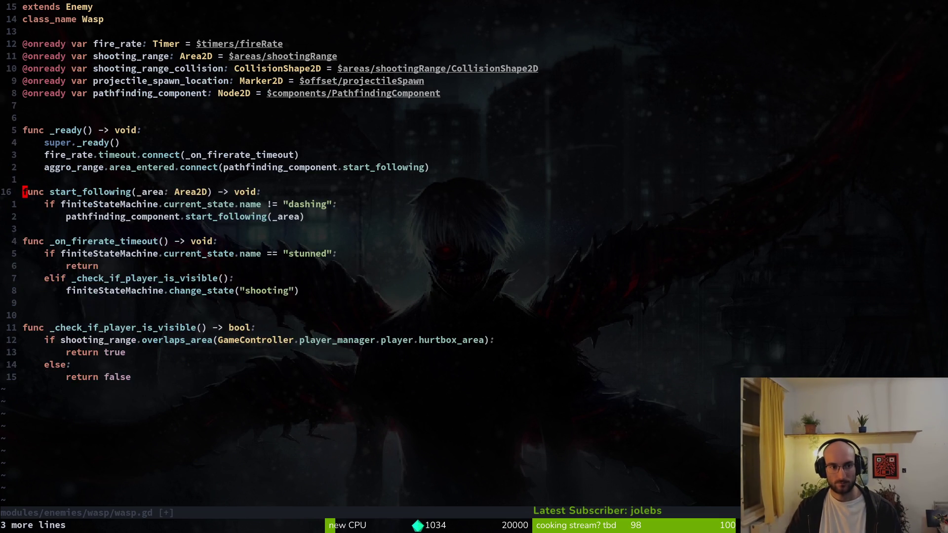
key(O)
key(Return)
text(j:w)
key(Return)
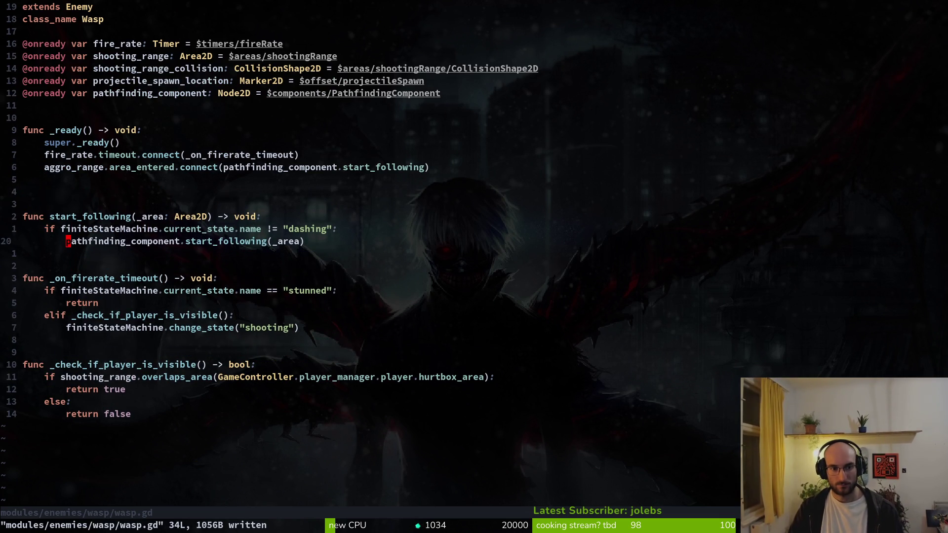
key(k)
key(k)
key(k)
key(d)
key(d)
text(:w)
key(Return)
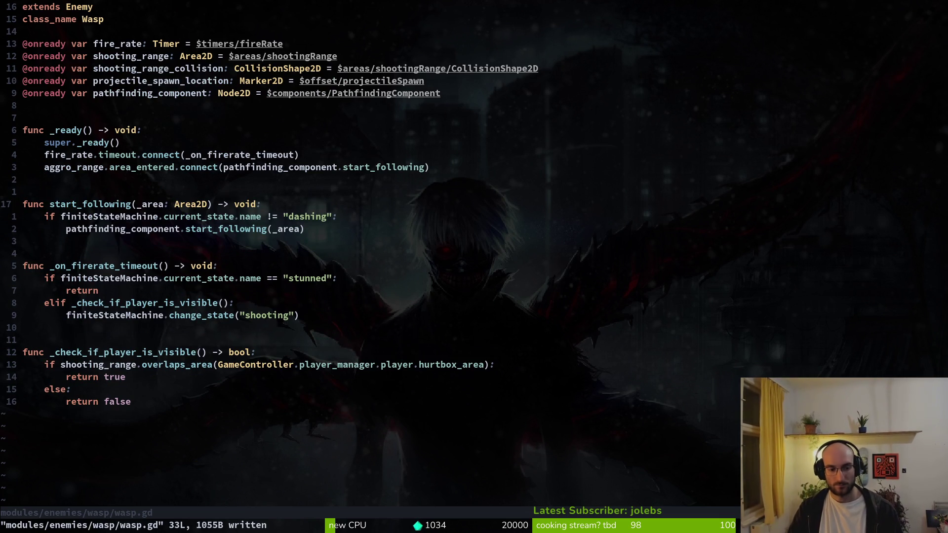
Undo the paste in wasp.gd and save, then save fly.gd
text(uu)
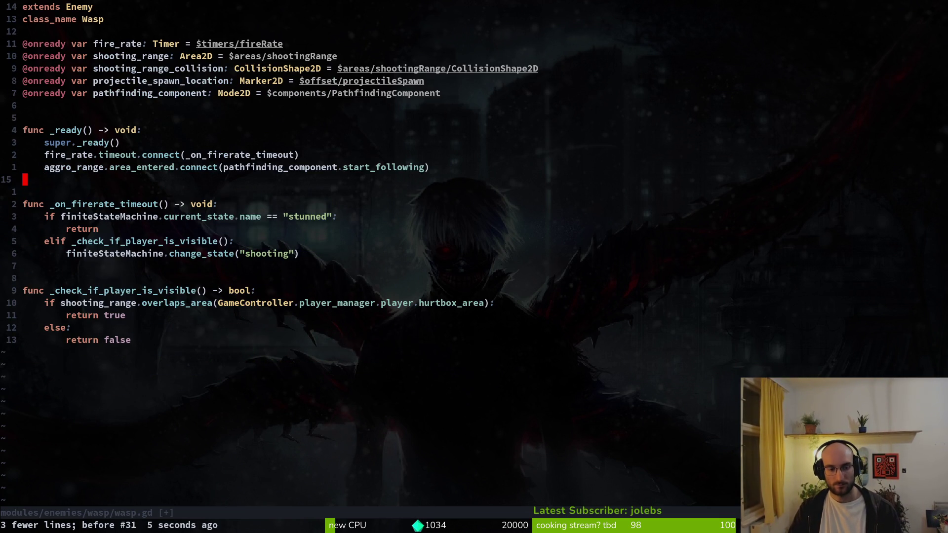
text(:w)
key(Return)
key(ctrl+6)
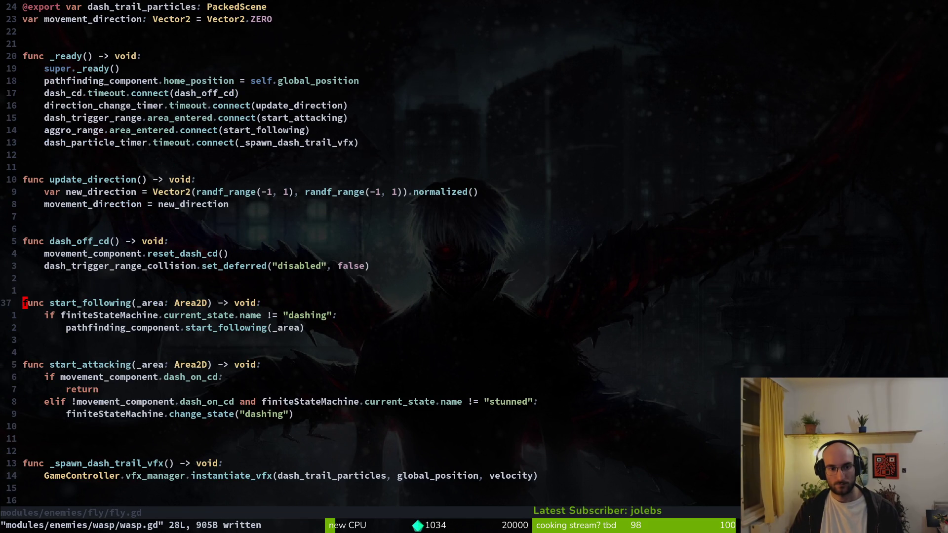
text(:w)
key(Return)
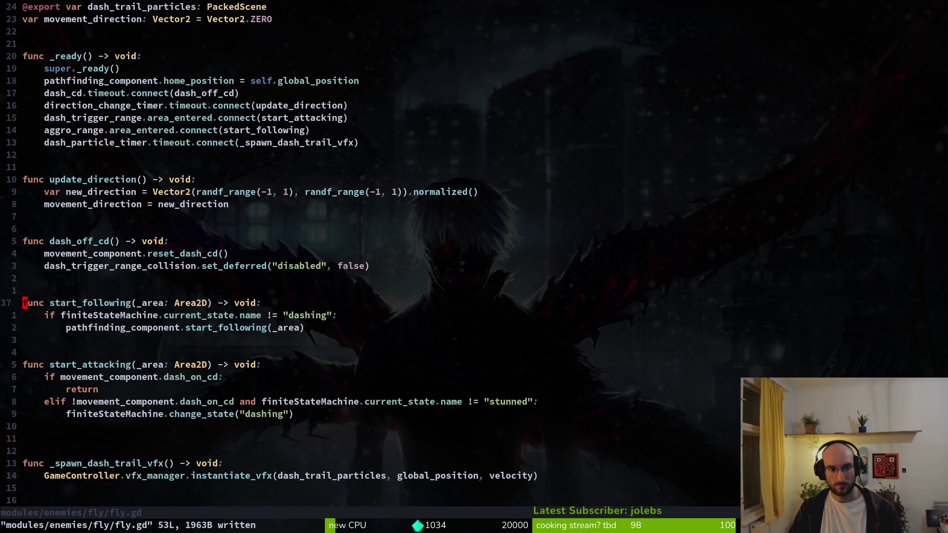
Restore and re-delete fly.gd's aggro range line, then run the game with F5
key(u)
key(V)
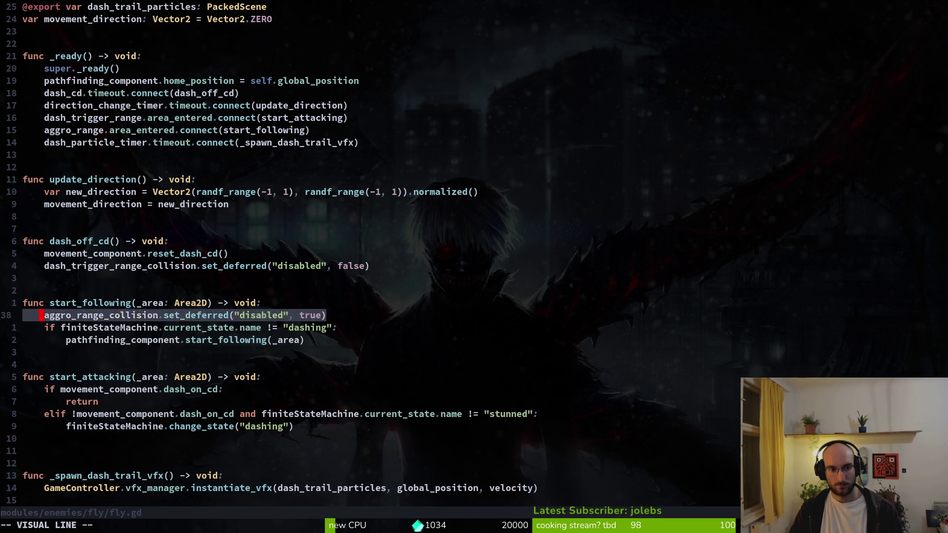
key(d)
key(alt+Tab)
key(F5)
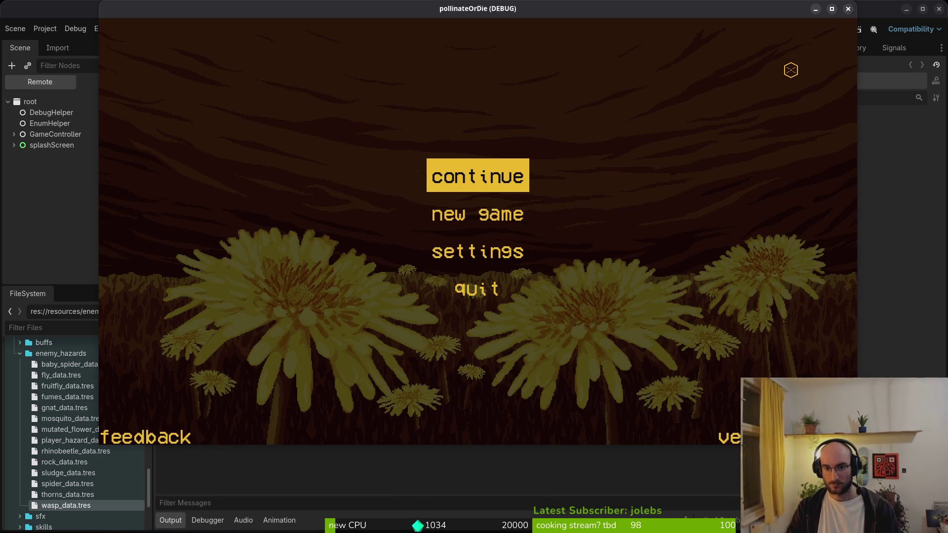
Continue into the level, disable show pathing, enable state labels and collisions, and resume
key(Return)
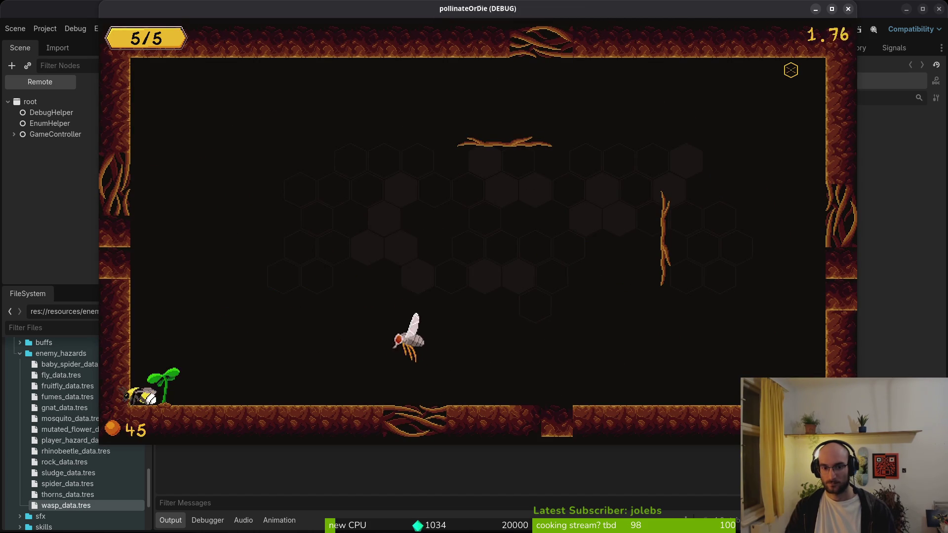
key(Escape)
key(Down)
key(Return)
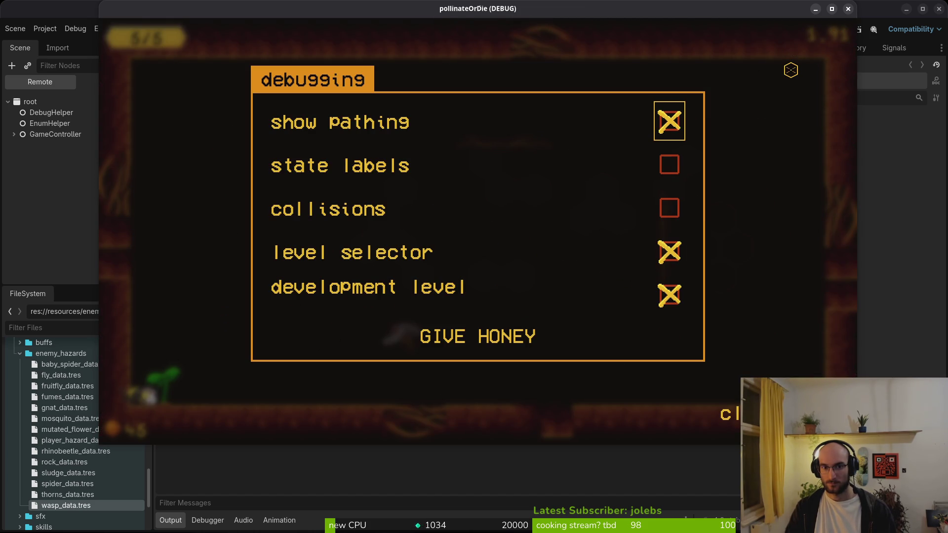
key(Return)
key(Down)
key(Return)
key(Down)
key(Return)
key(Escape)
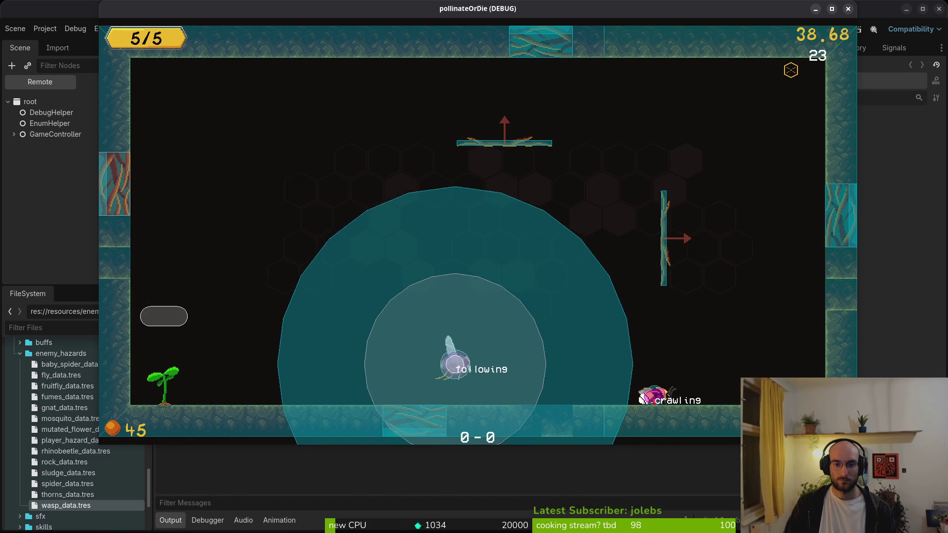
Stop the game and set fly.tscn's aggroRange CollisionShape2D radius to 256
key(F8)
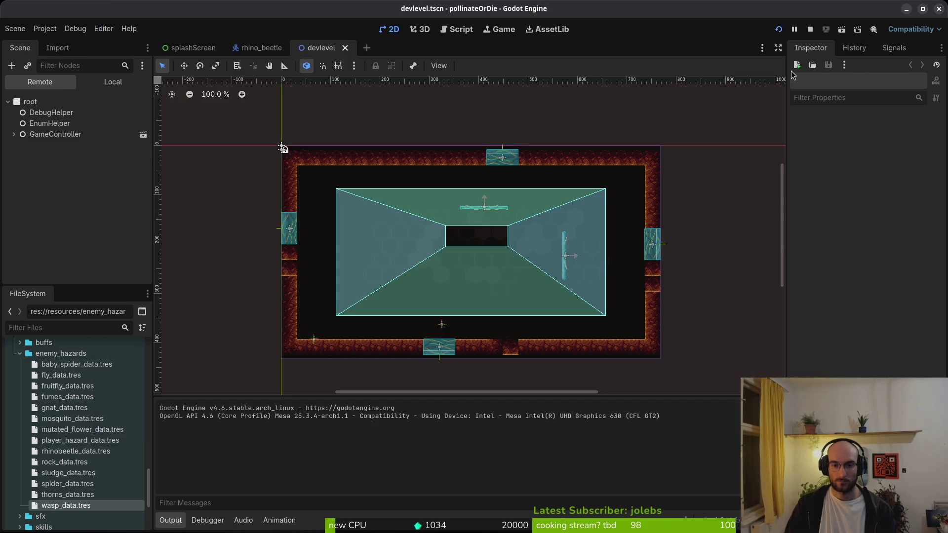
key(ctrl+shift+o)
text(fly)
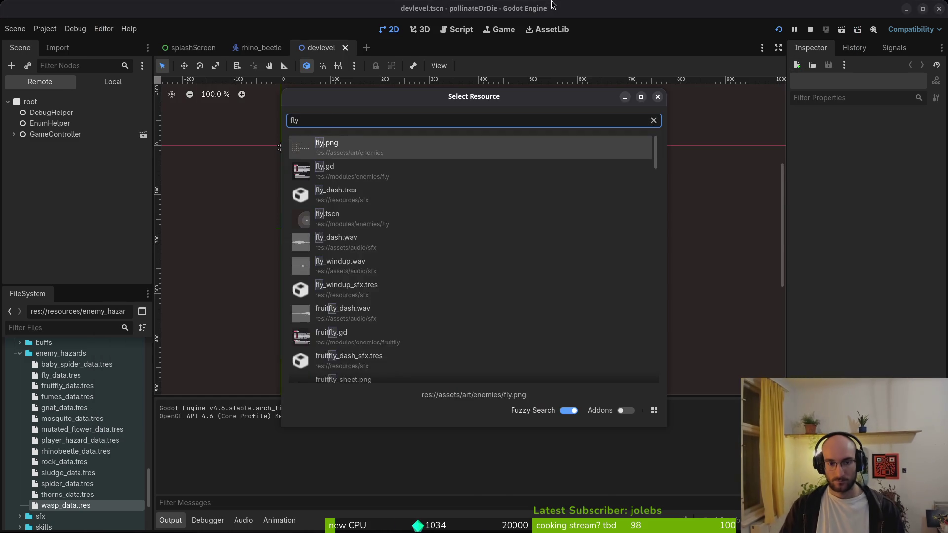
key(Return)
click(110, 87)
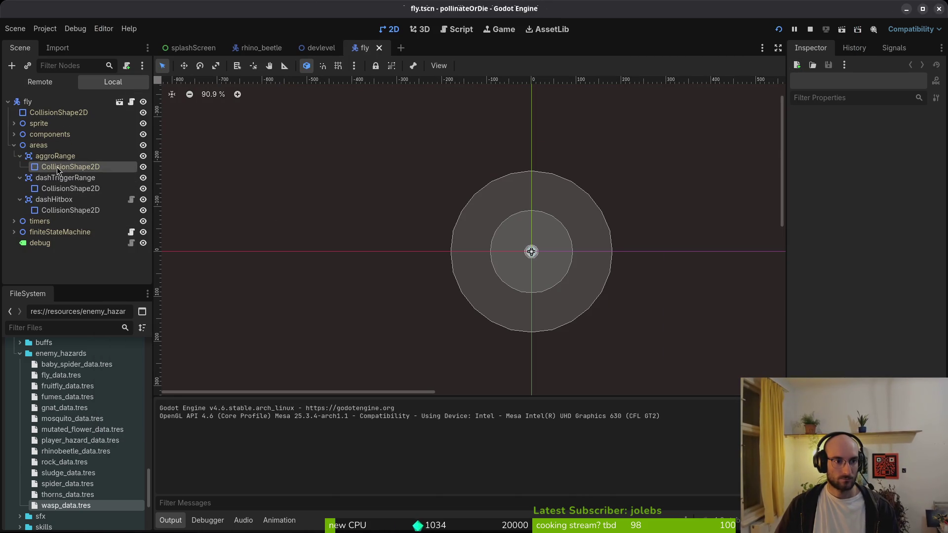
click(58, 168)
click(907, 136)
text(25)
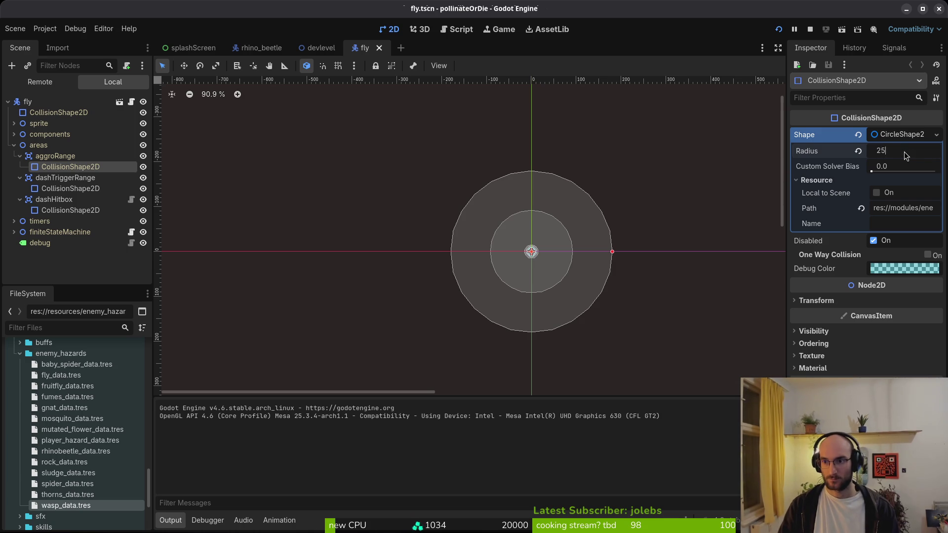
text(6)
key(Return)
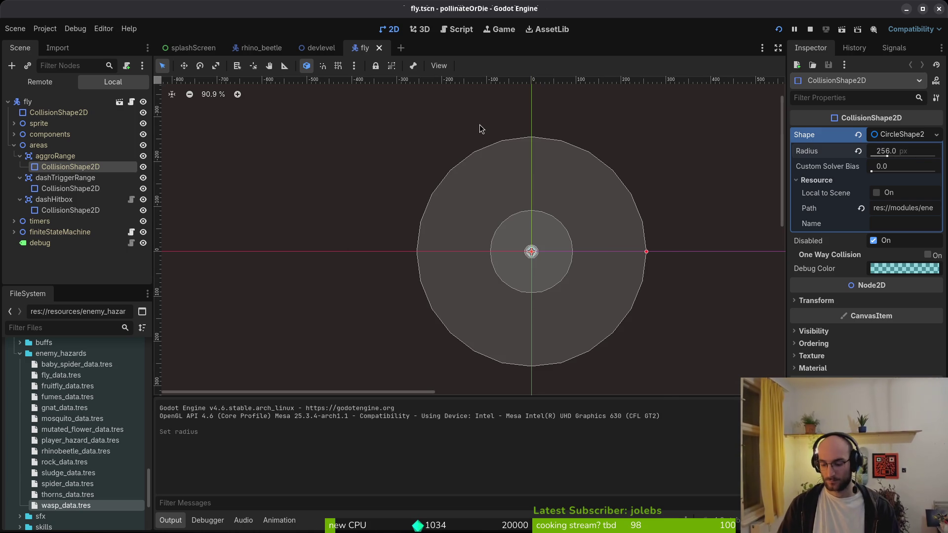
Set wasp.tscn's aggroRange CollisionShape2D radius to 256
key(ctrl+shift+o)
text(wasp)
key(Return)
scroll(328, 212, down, 4)
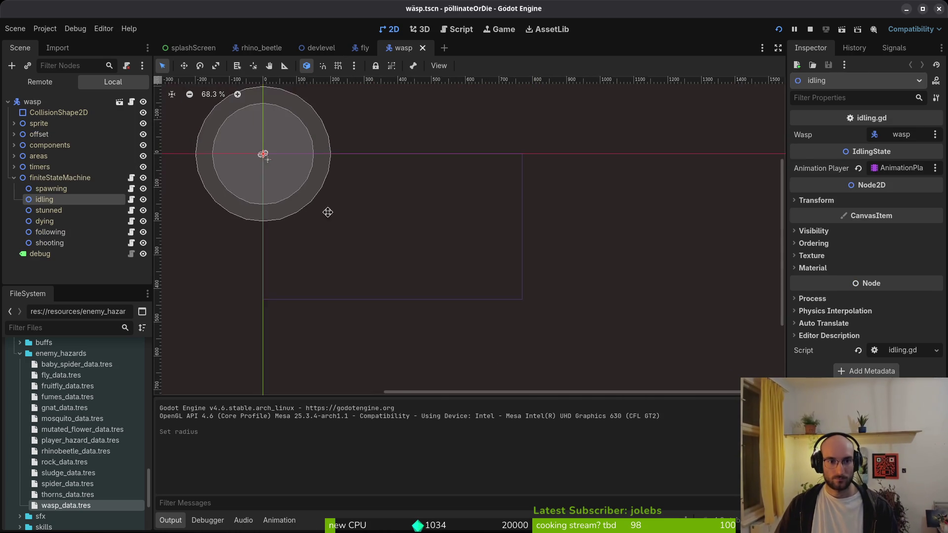
click(14, 156)
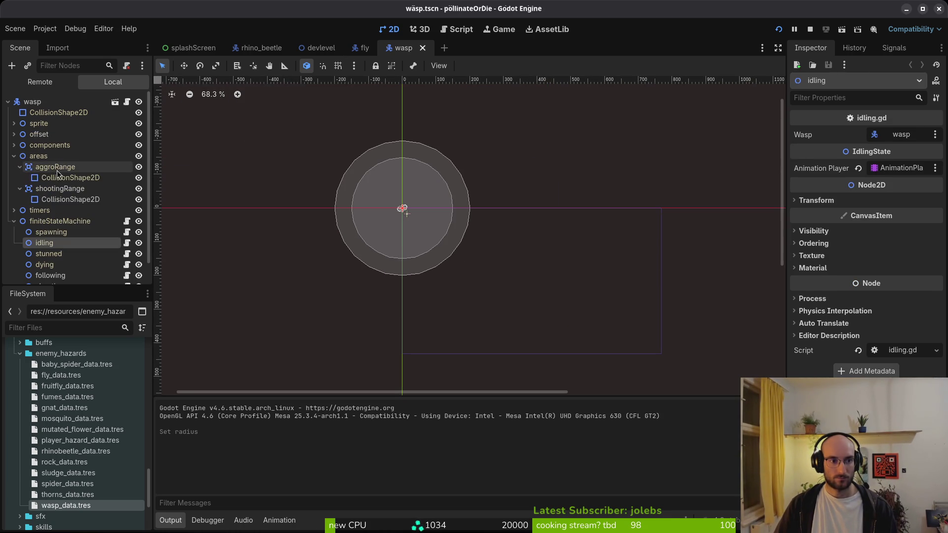
click(70, 177)
click(905, 135)
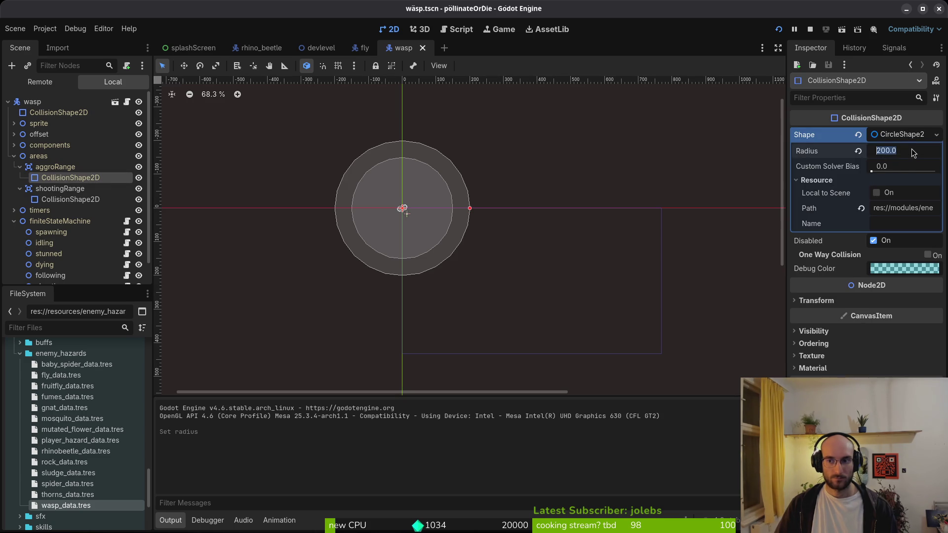
text(256)
key(Return)
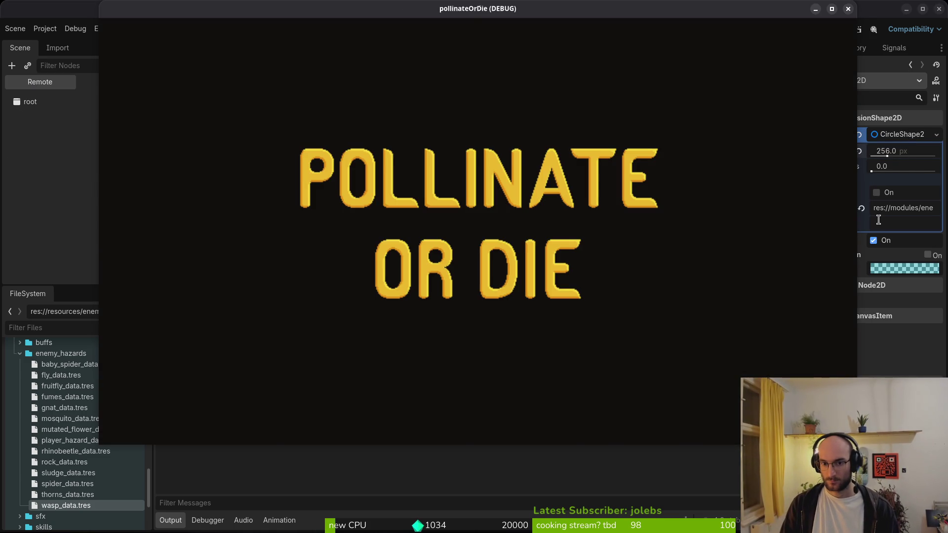
Continue the game, enable State labels in Debugging, playtest the dev level, and pause
key(Return)
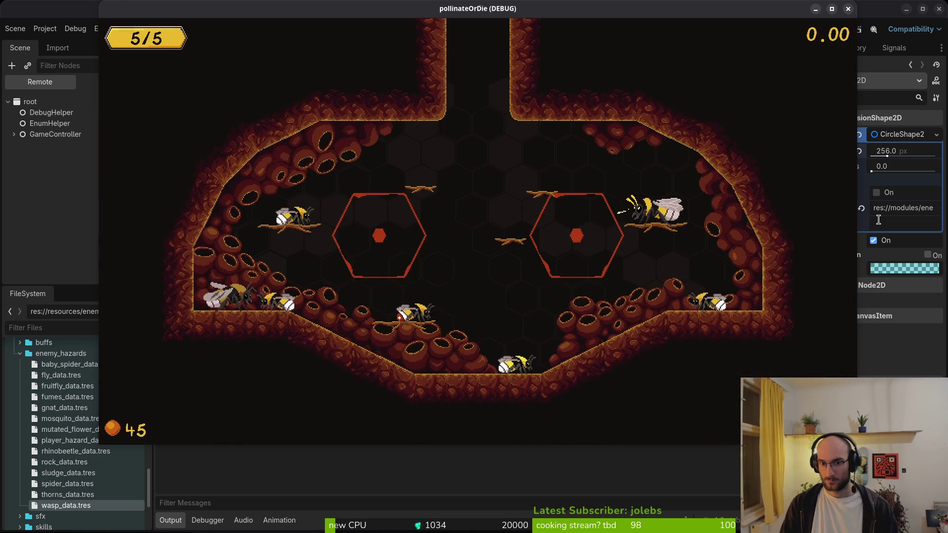
key(Escape)
key(Down)
key(Return)
key(Down)
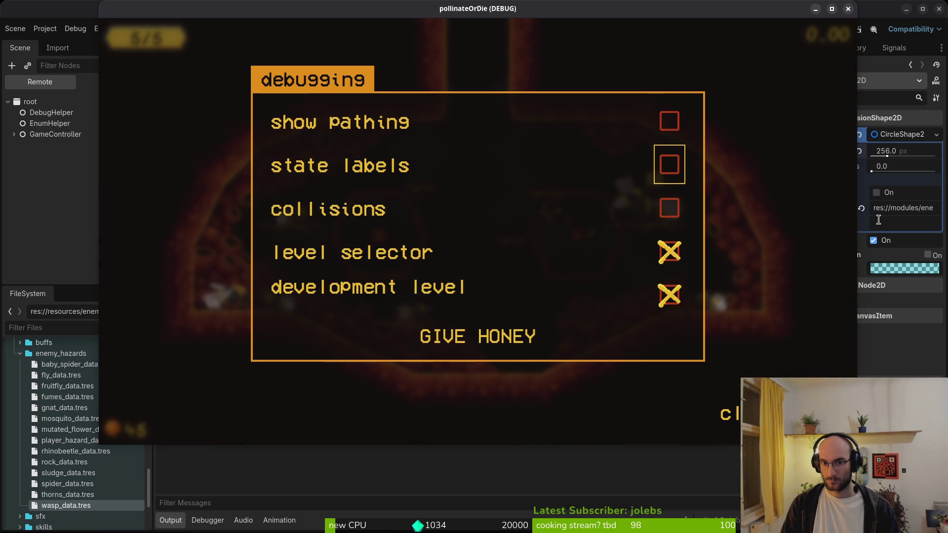
key(Escape)
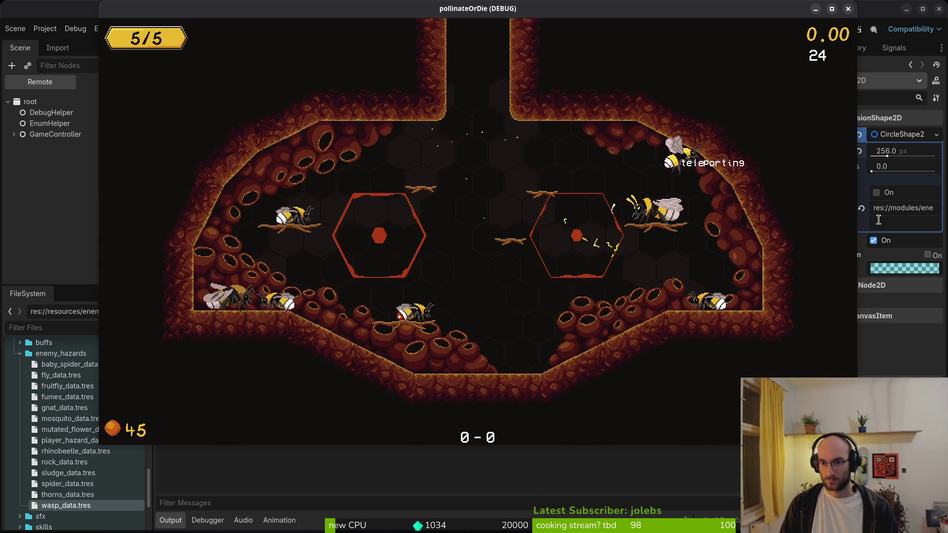
key(space)
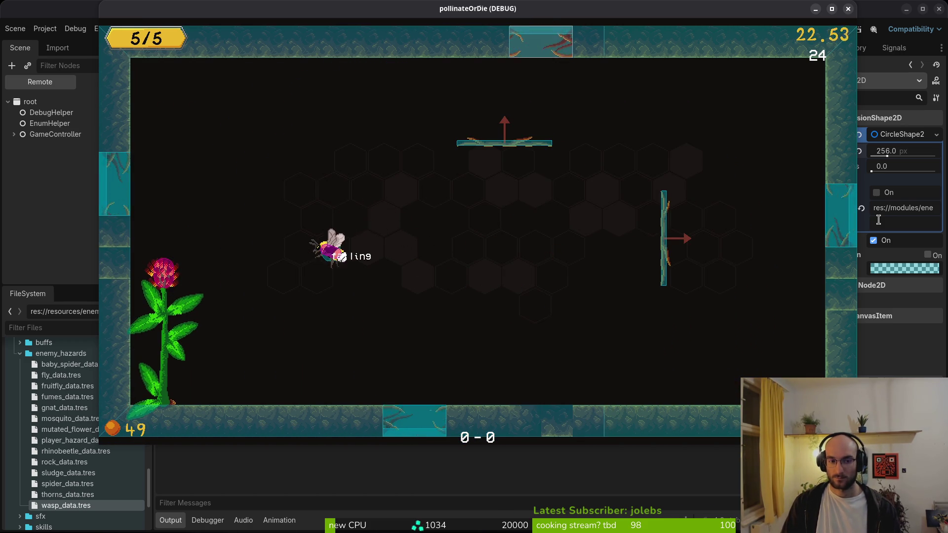
key(Escape)
key(Escape)
Stop the game and set the devlevel enemySpawnMarker's Enemy Type to Fruitfly
key(F8)
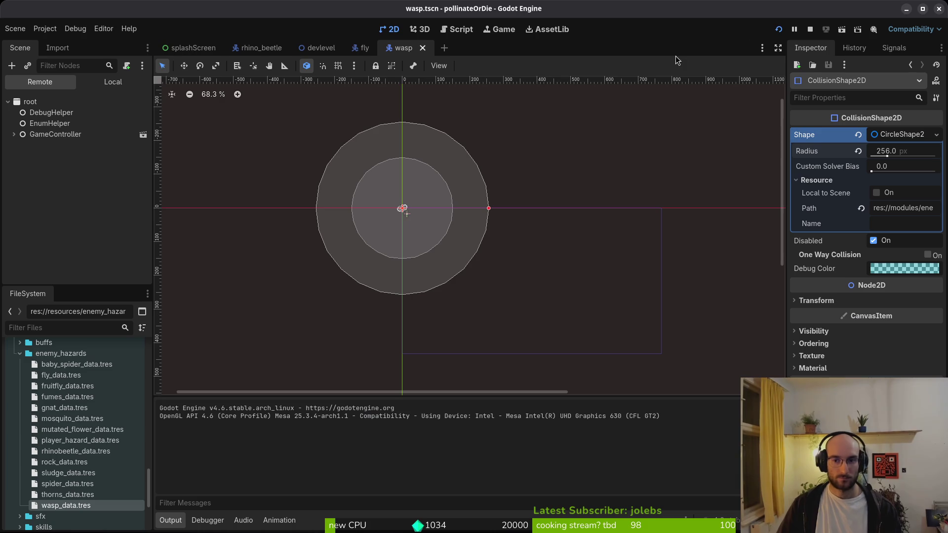
key(alt+Tab)
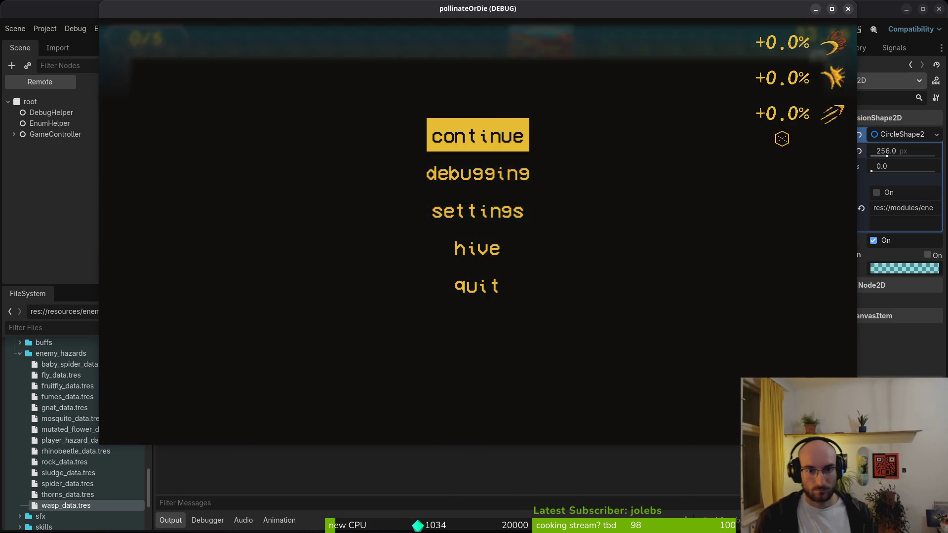
key(Return)
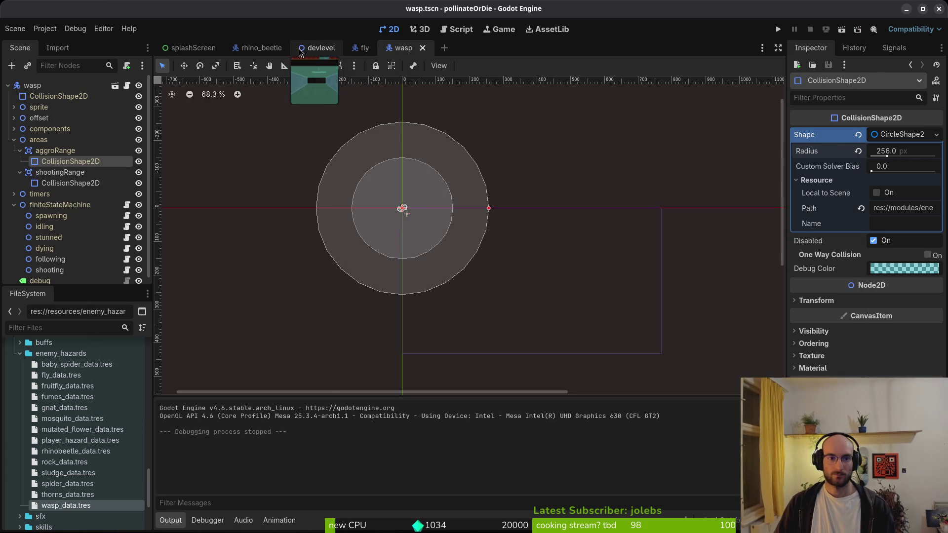
click(320, 48)
click(884, 133)
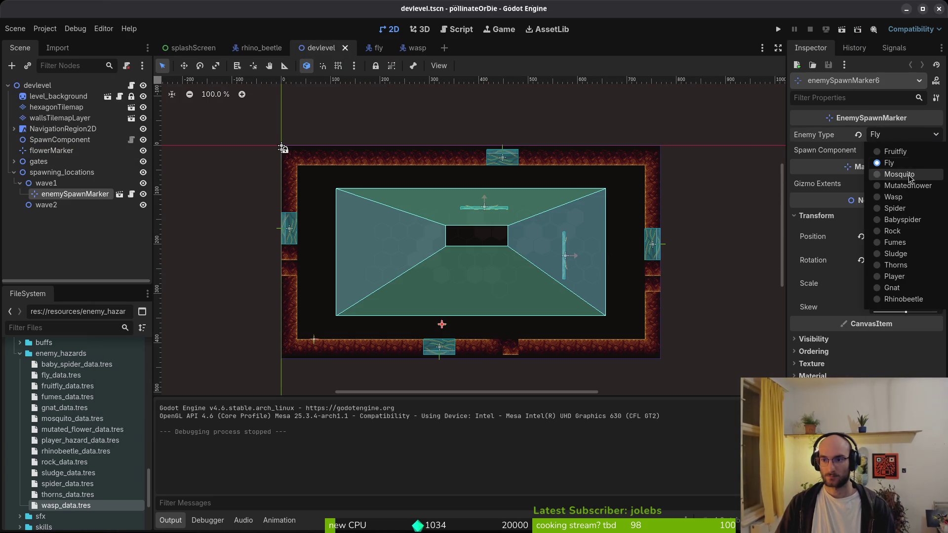
click(907, 152)
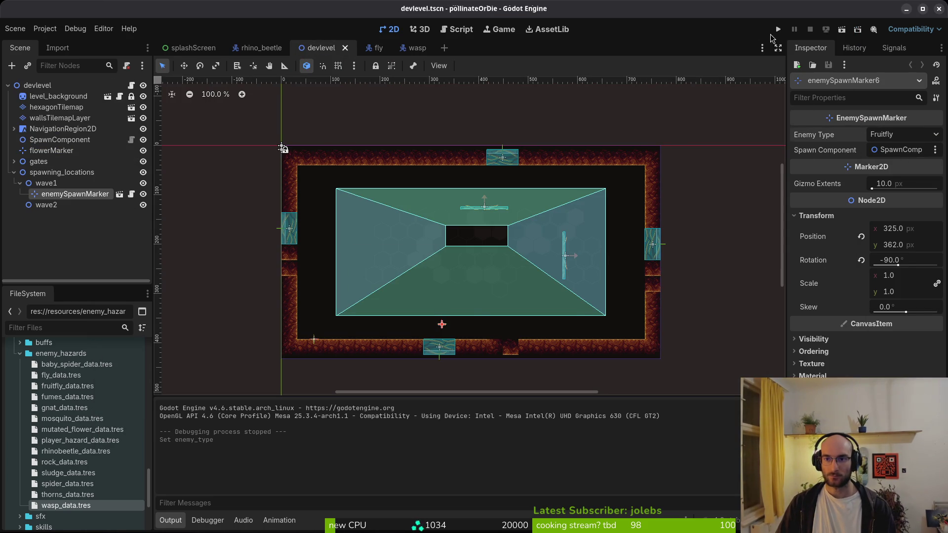
Default show_state_label and show_collisions to true in debug.helper.gd, then run the game
key(alt+Tab)
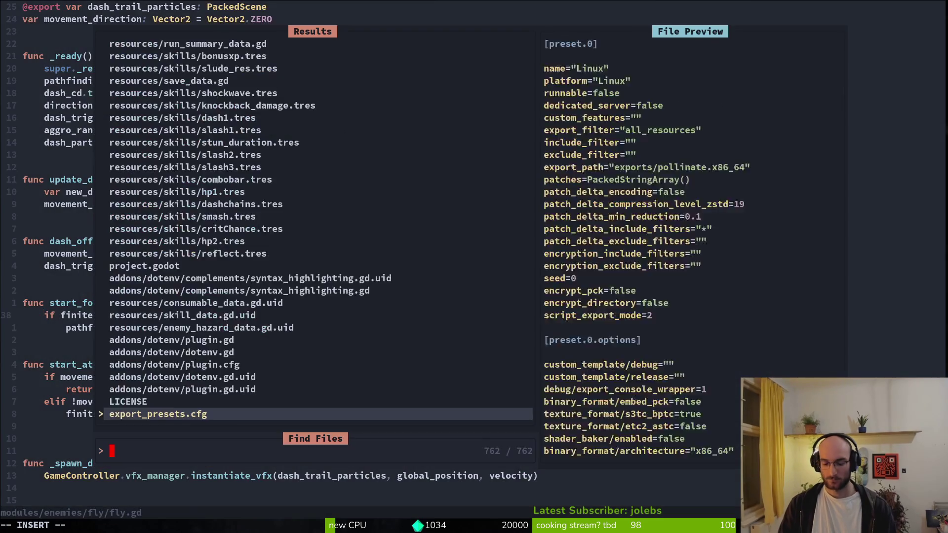
text(enum)
key(Return)
key(space)
key(f)
key(f)
text(debug)
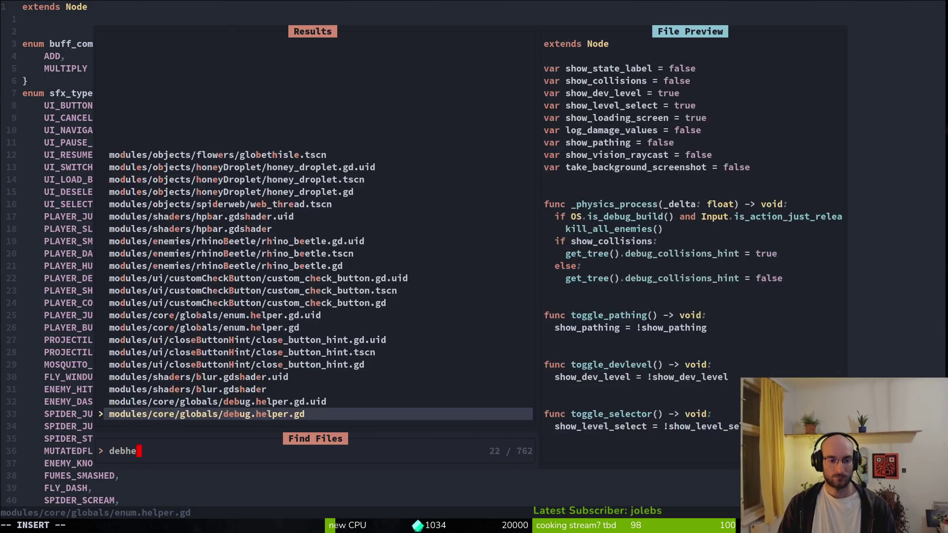
key(Return)
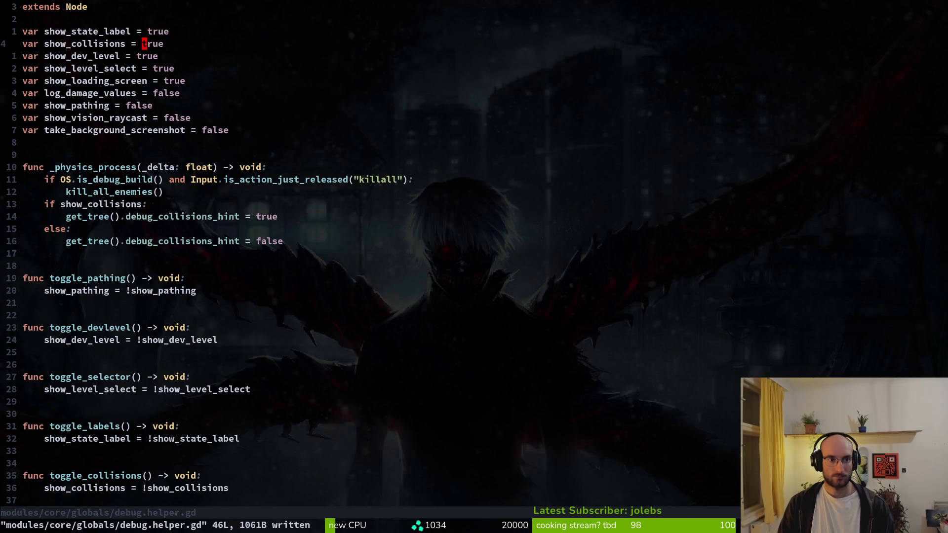
key(alt+Tab)
click(775, 32)
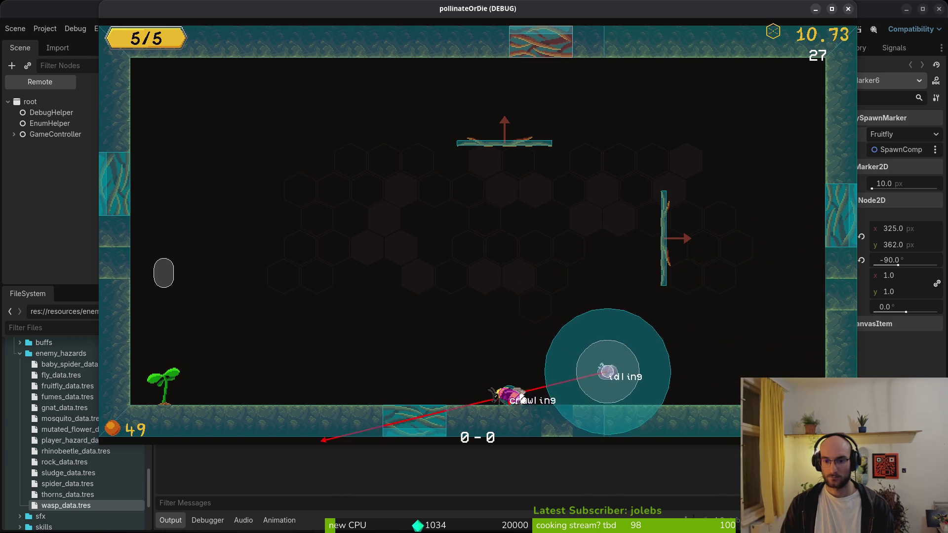
Pause the Fruitfly playtest and stop the game with F8
key(Escape)
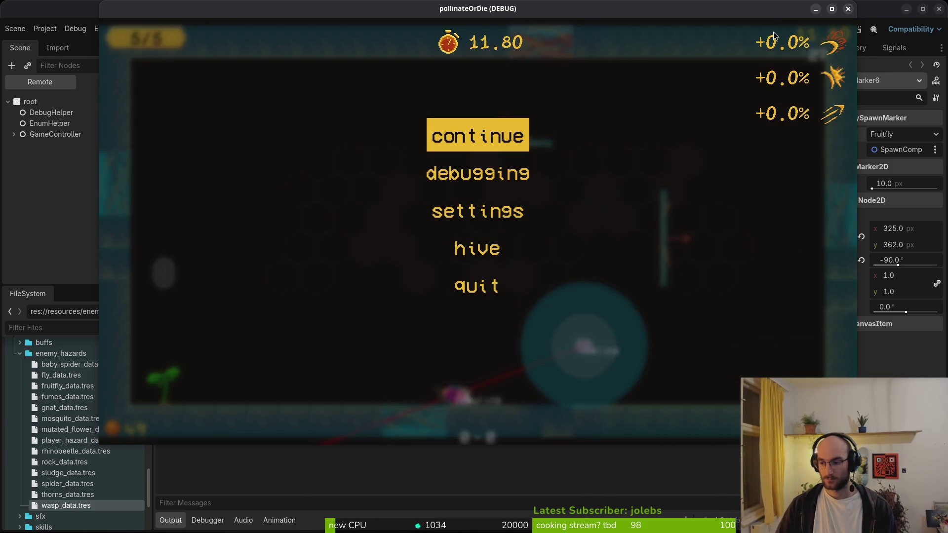
key(F8)
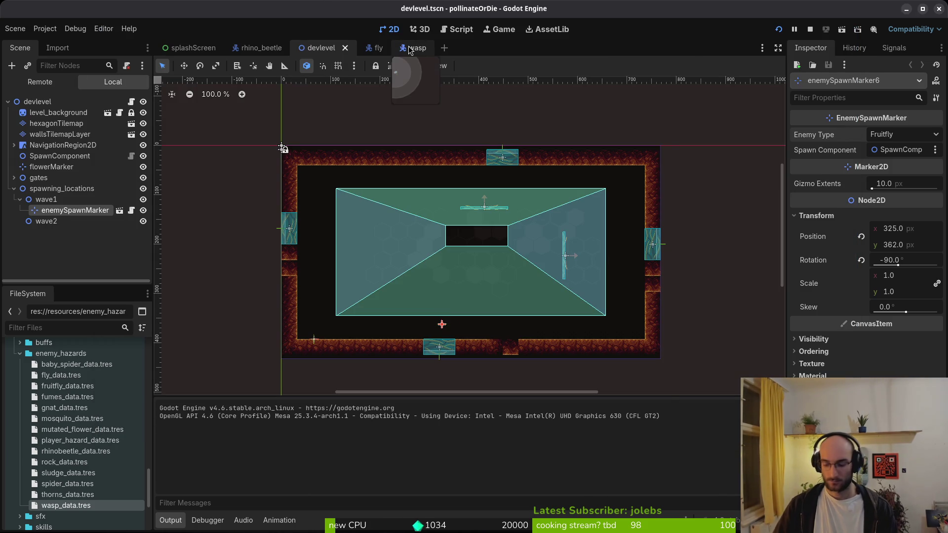
Open fruitfly.tscn and select the CollisionShape2D under areas > aggroRange
key(shift+alt+o)
text(fruitfly)
key(Return)
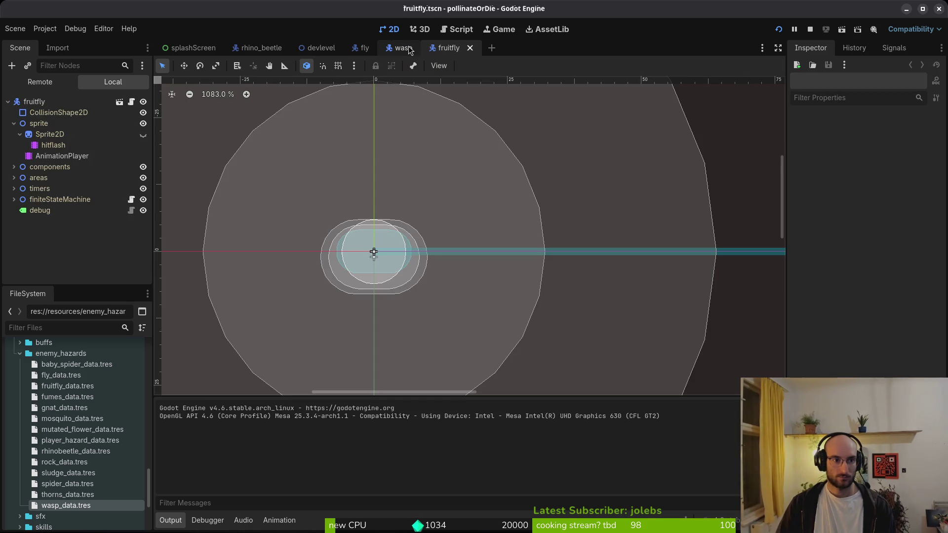
click(42, 188)
click(21, 189)
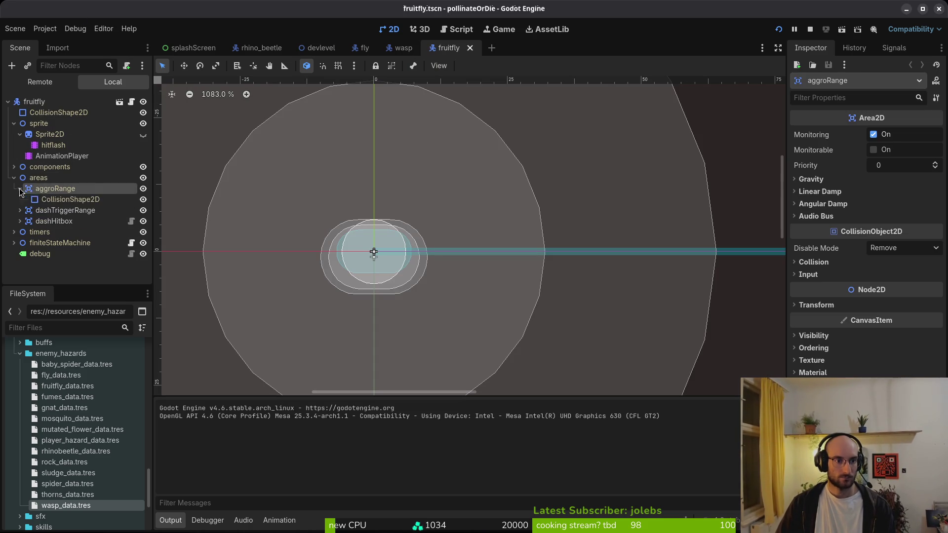
click(52, 201)
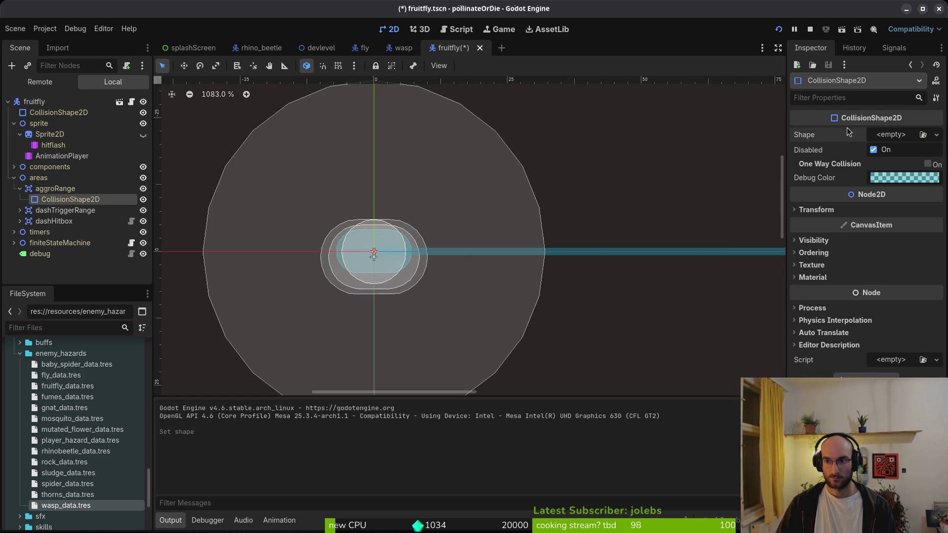
Open the fruitfly/fruitfly.gd script in Neovim with Find Files
key(space)
key(f)
key(f)
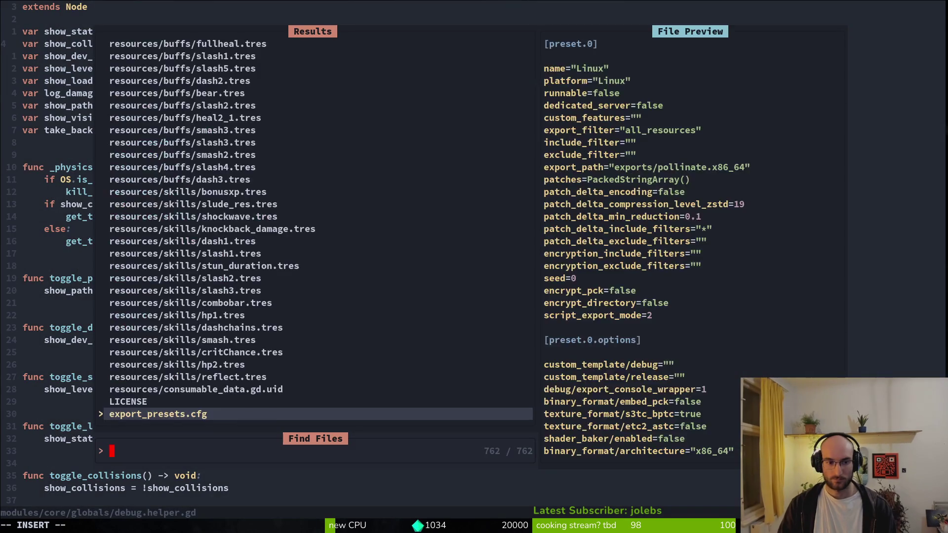
text(frui)
text(tfly/f)
key(Return)
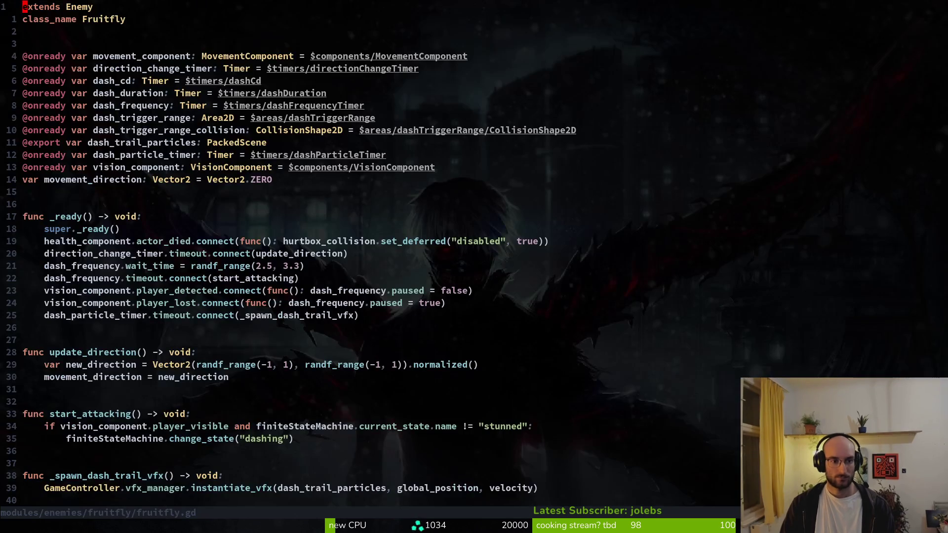
Run the project again from the Godot editor
key(alt+Tab)
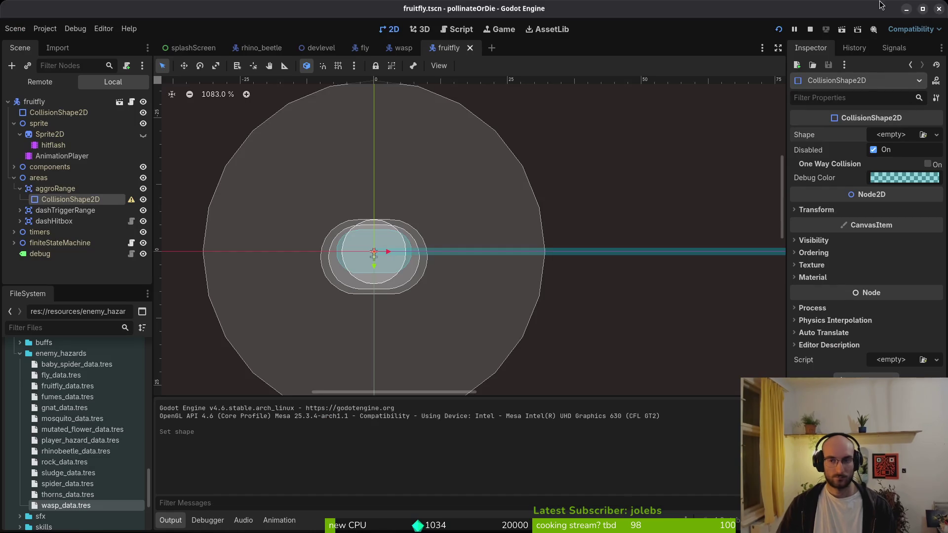
click(779, 29)
key(alt+Tab)
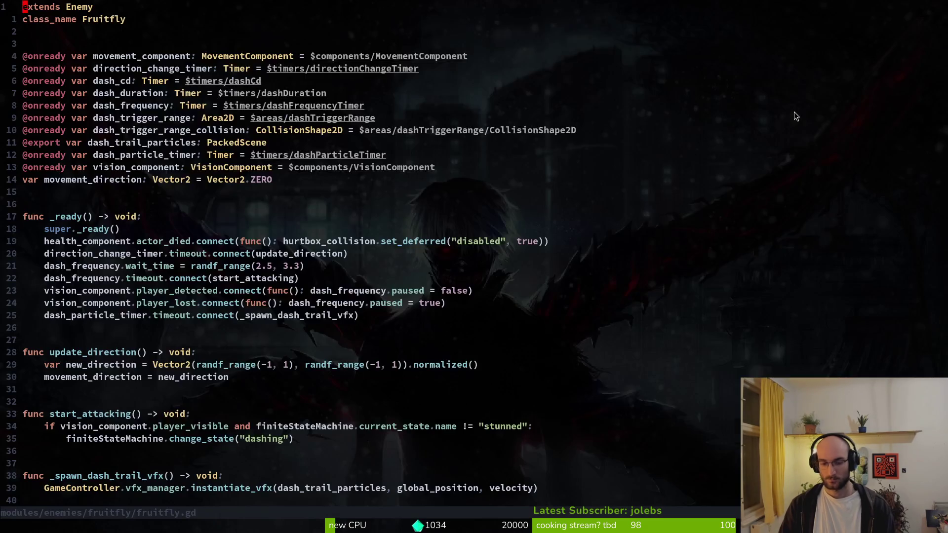
Preview the fruitfly dashing, spawning and main scripts in Find Files, then close the finder
key(alt+Tab)
key(space)
key(f)
key(f)
text(frui)
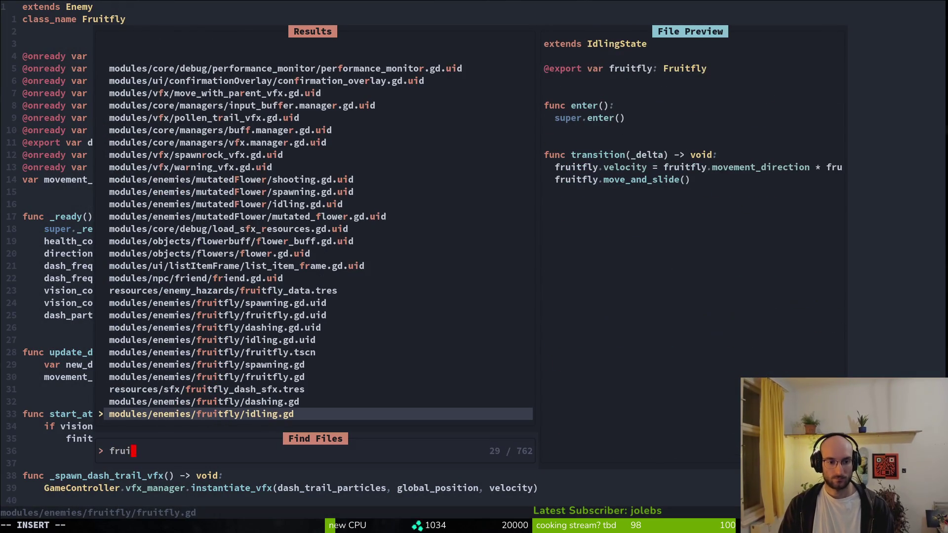
key(ctrl+p)
key(ctrl+p)
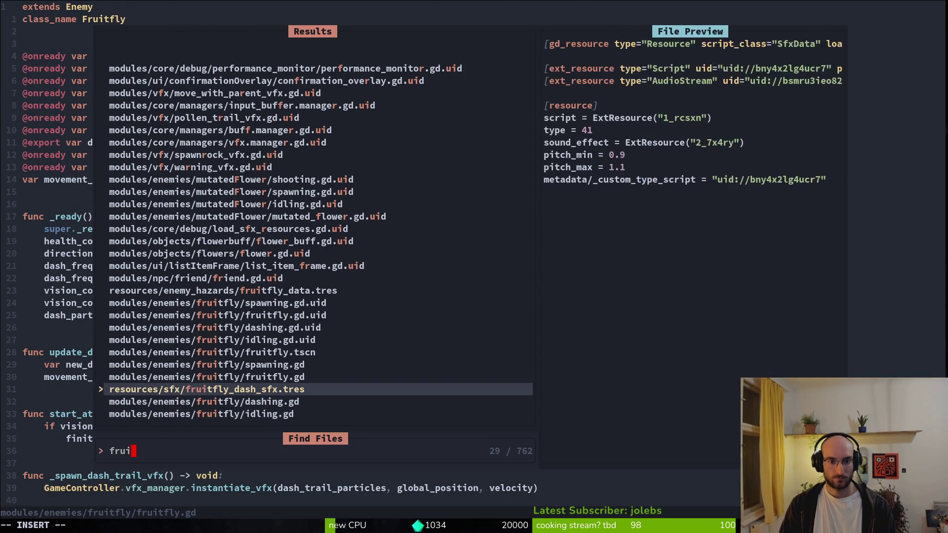
key(ctrl+p)
key(ctrl+p)
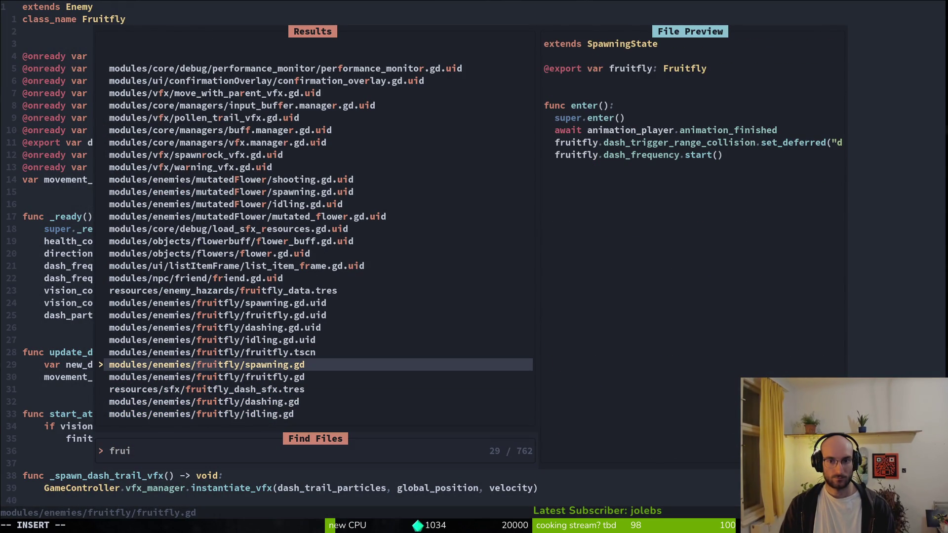
key(ctrl+n)
key(ctrl+p)
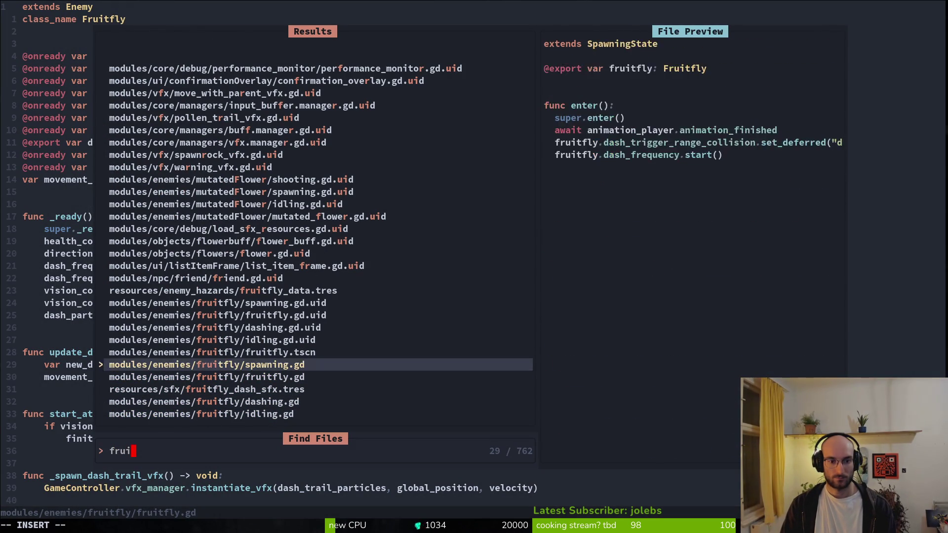
key(ctrl+p)
key(ctrl+p)
key(Escape)
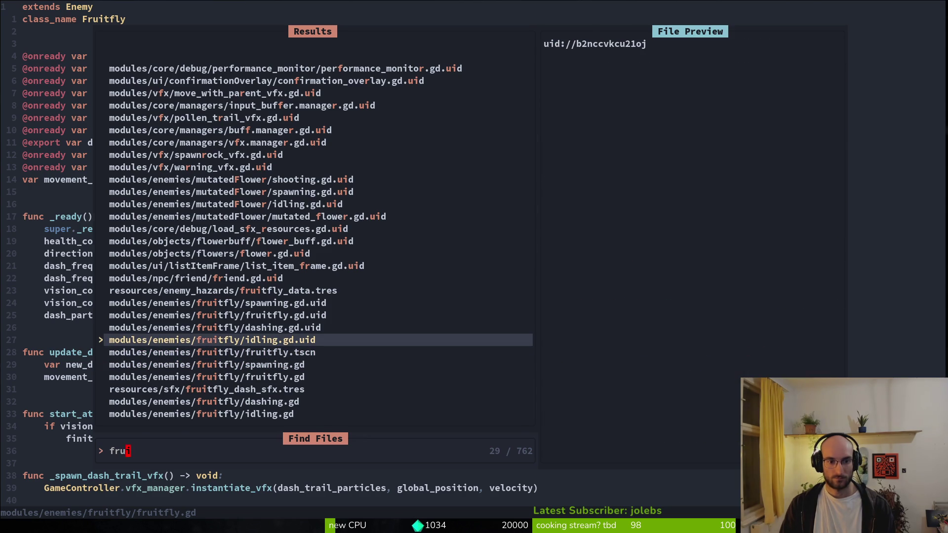
key(Escape)
key(Return)
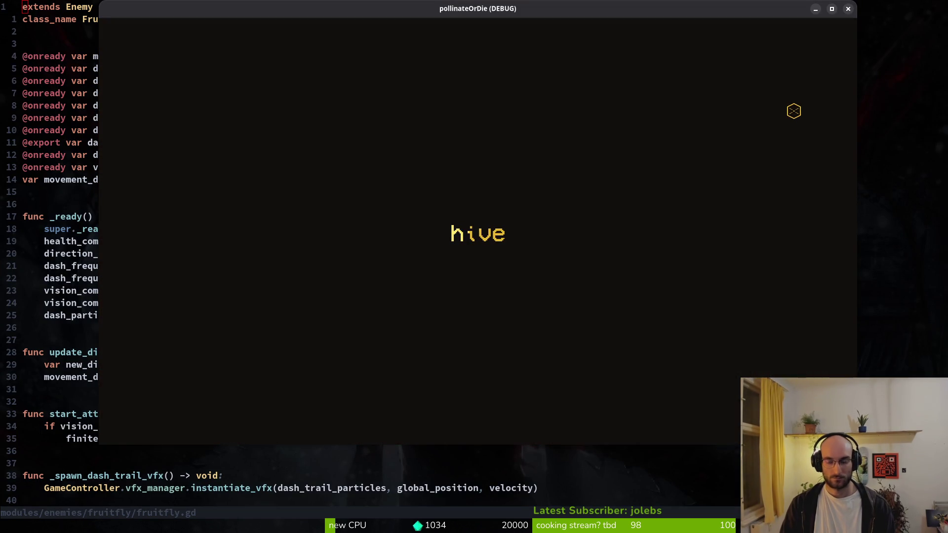